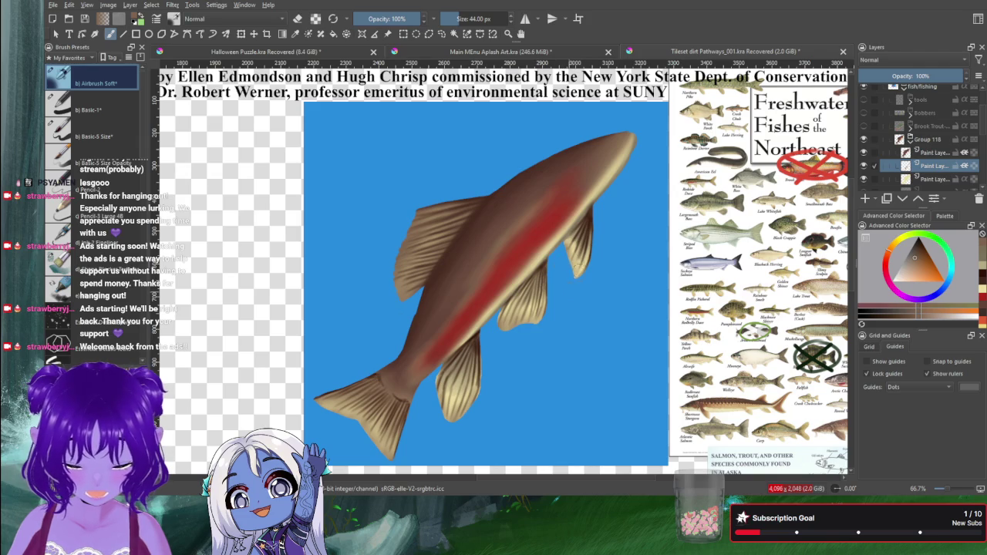
# Shrink the brush, select the upper Paint Layer and sample a lighter reddish-brown from the fish.
pyautogui.press('[')
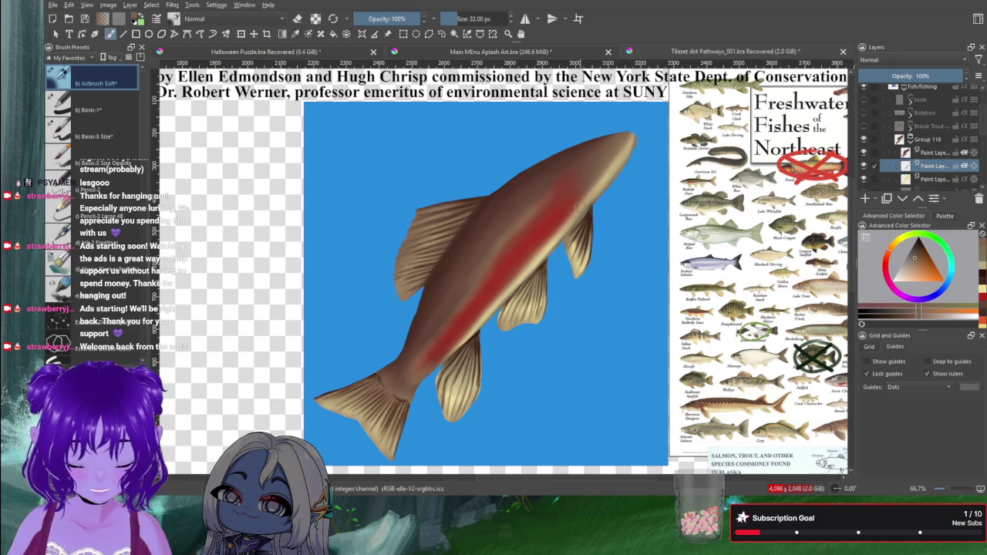
pyautogui.click(929, 153)
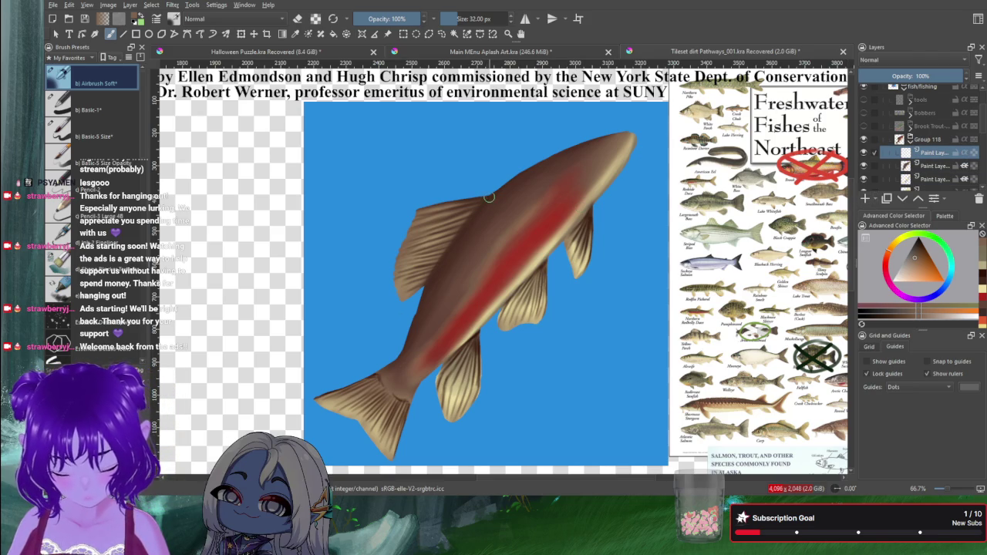
pyautogui.keyDown('ctrl'); pyautogui.click(490, 188); pyautogui.keyUp('ctrl')
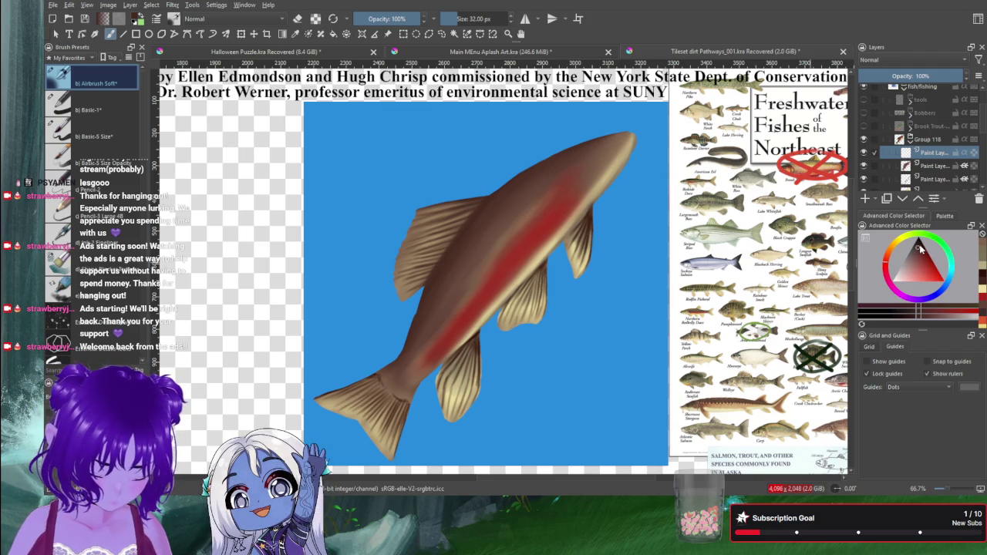
pyautogui.click(920, 245)
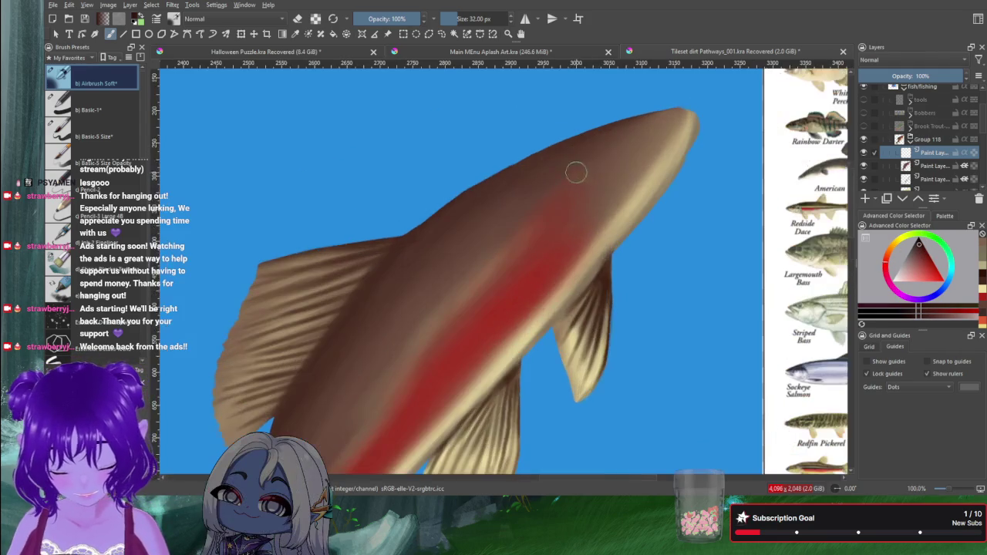
# Zoom to 133.3% on the upper back and airbrush brown over the red stripe's top edge.
pyautogui.scroll(2, 578, 172)
pyautogui.moveTo(658, 142)
pyautogui.mouseDown()
pyautogui.moveTo(600, 171)
pyautogui.moveTo(592, 227)
pyautogui.mouseUp()
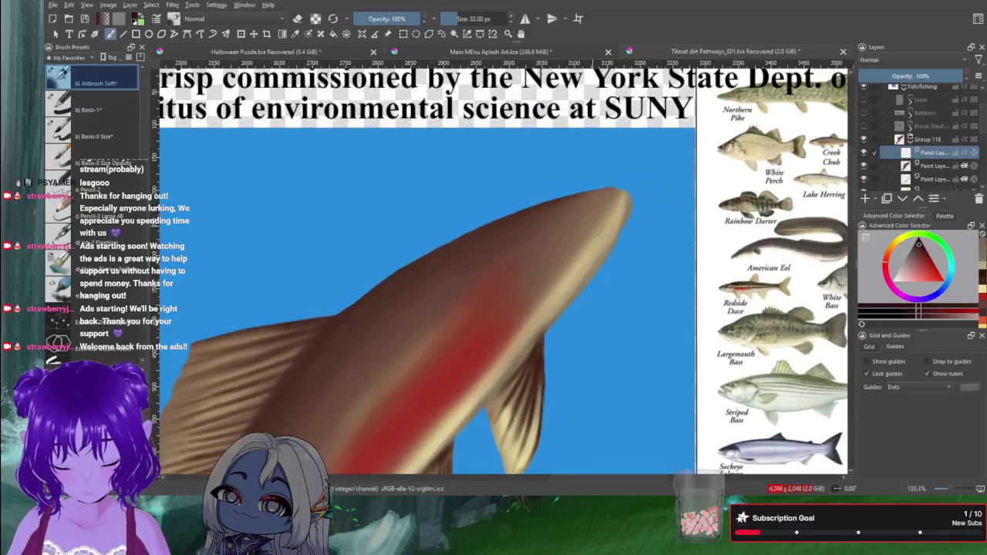
pyautogui.moveTo(466, 297)
pyautogui.mouseDown()
pyautogui.moveTo(458, 289)
pyautogui.moveTo(484, 276)
pyautogui.mouseUp()
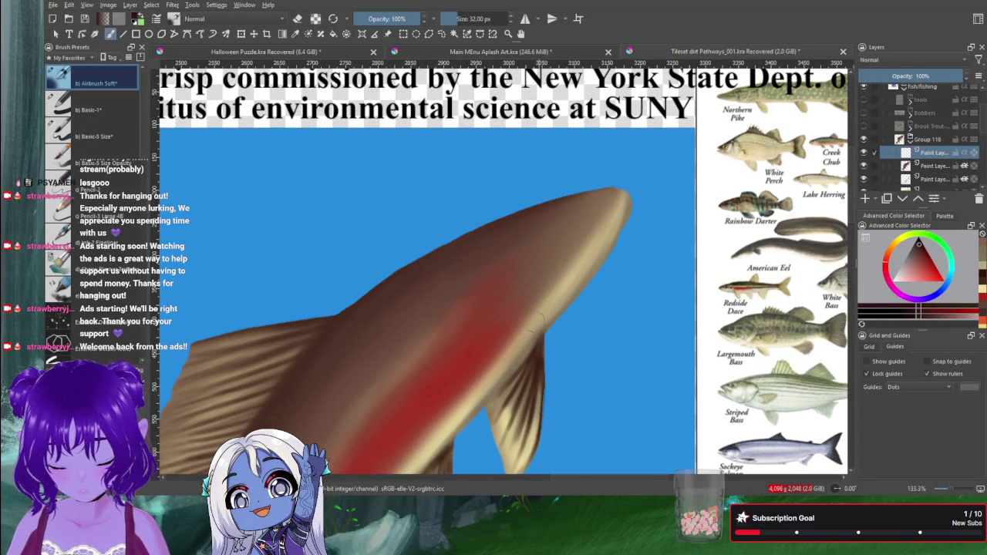
# Shrink the brush to a fine size and draw the dark gill line behind the head.
pyautogui.press('[')
pyautogui.press('[')
pyautogui.press('[')
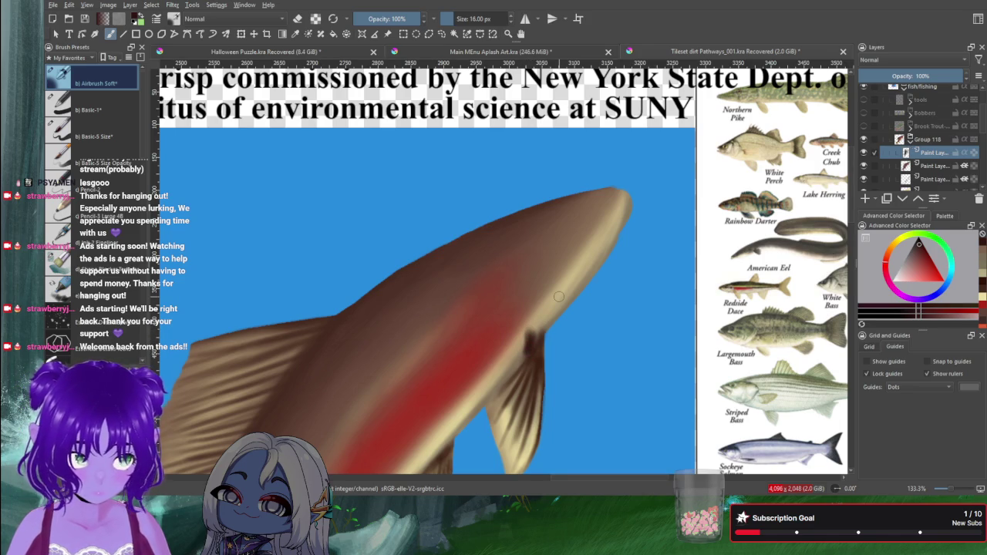
pyautogui.press('[')
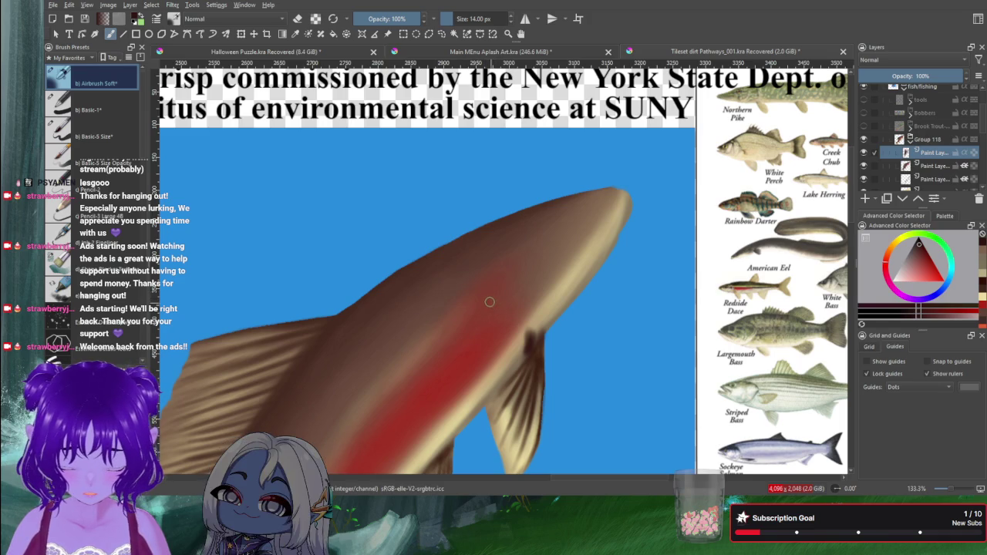
pyautogui.press('[')
pyautogui.press('[')
pyautogui.press('[')
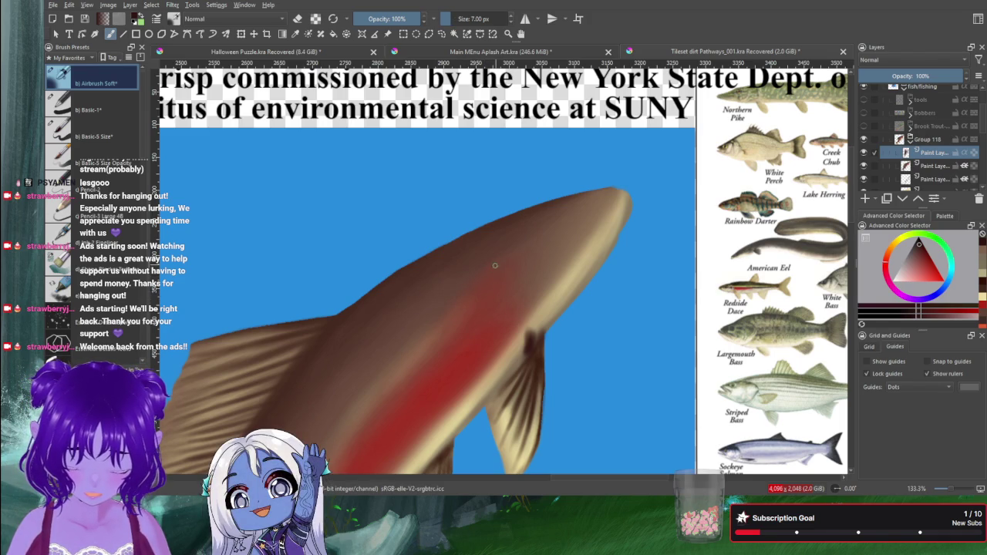
pyautogui.moveTo(496, 264)
pyautogui.mouseDown()
pyautogui.moveTo(502, 293)
pyautogui.moveTo(537, 333)
pyautogui.mouseUp()
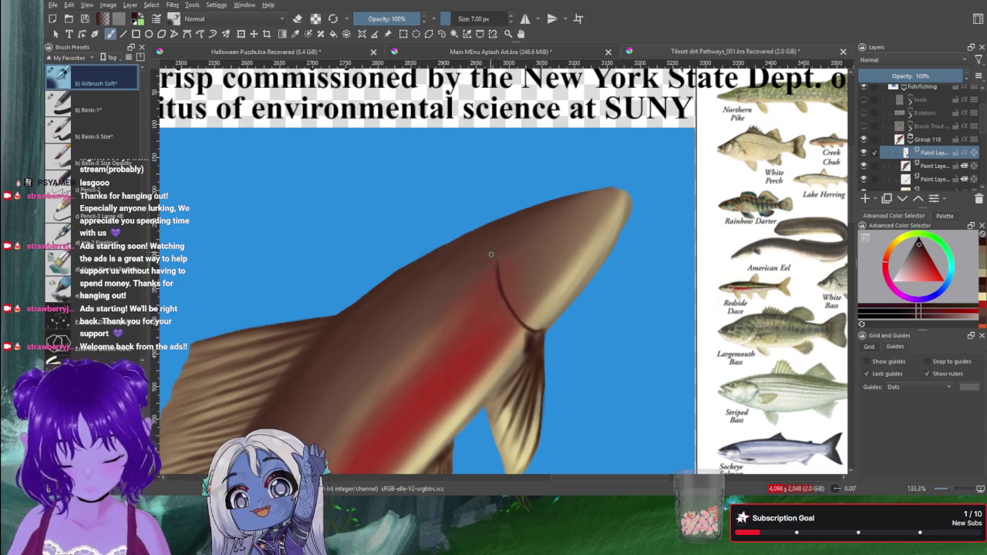
# Extend the gill line, darken the snout tip and head top, and enable Inherit Alpha.
pyautogui.moveTo(499, 253); pyautogui.dragTo(500, 288)
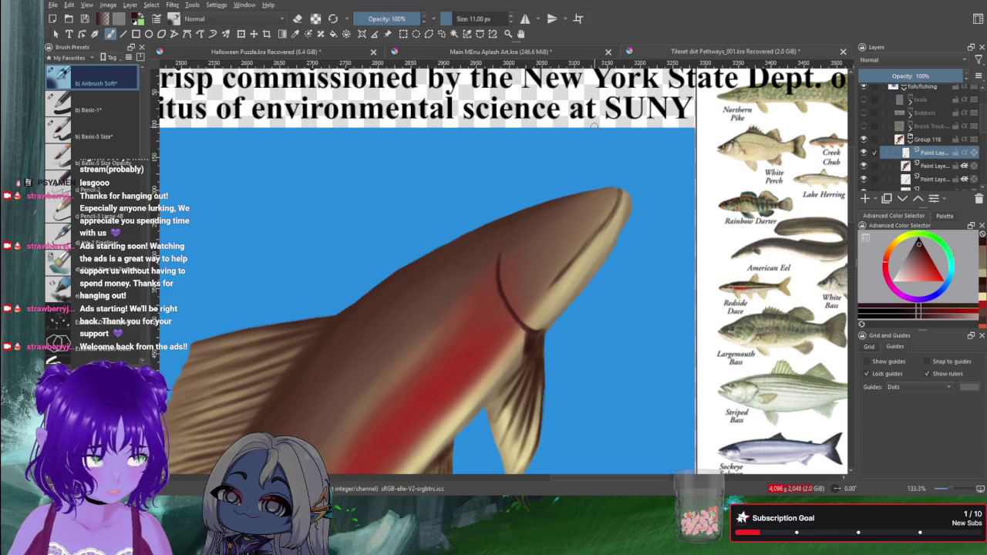
pyautogui.press(']')
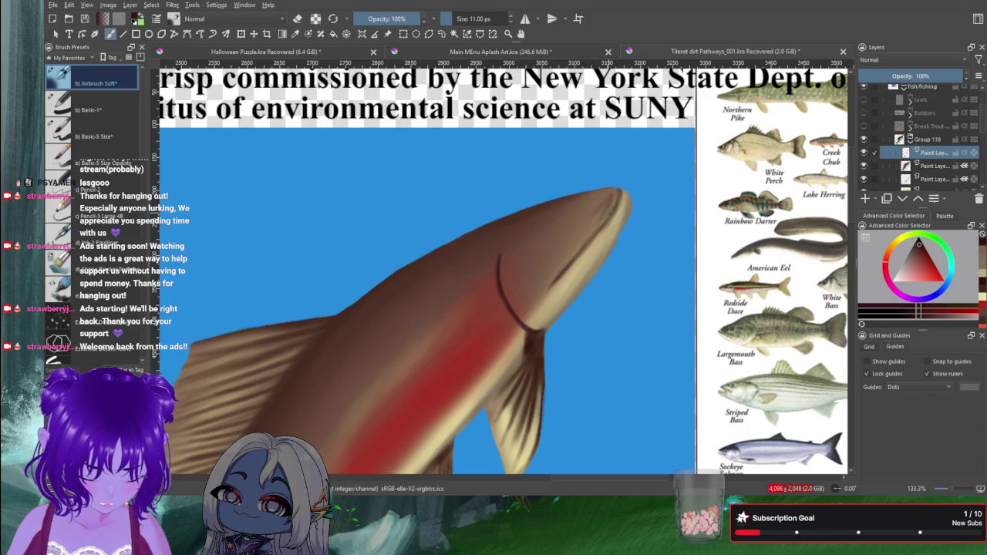
pyautogui.moveTo(610, 214); pyautogui.dragTo(615, 196)
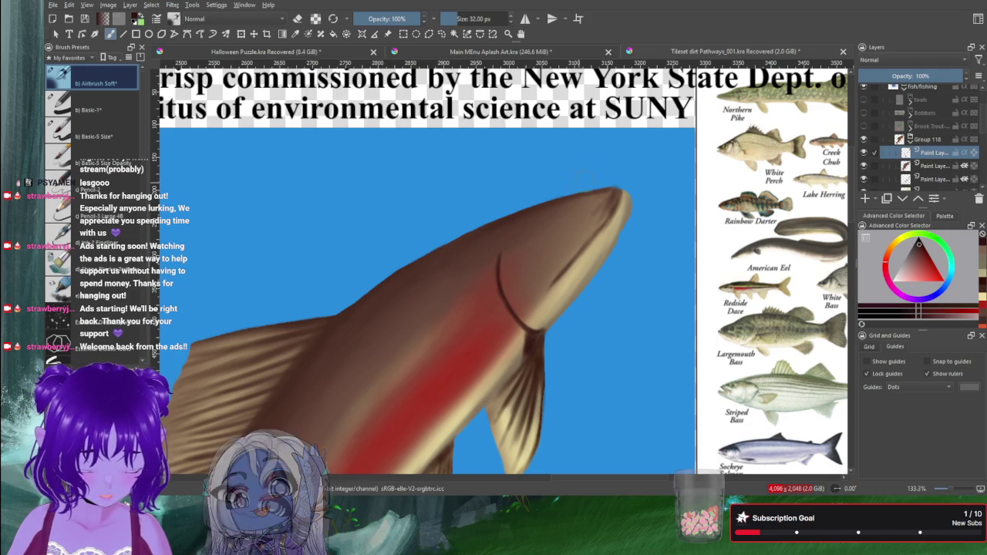
pyautogui.moveTo(598, 192); pyautogui.dragTo(592, 170)
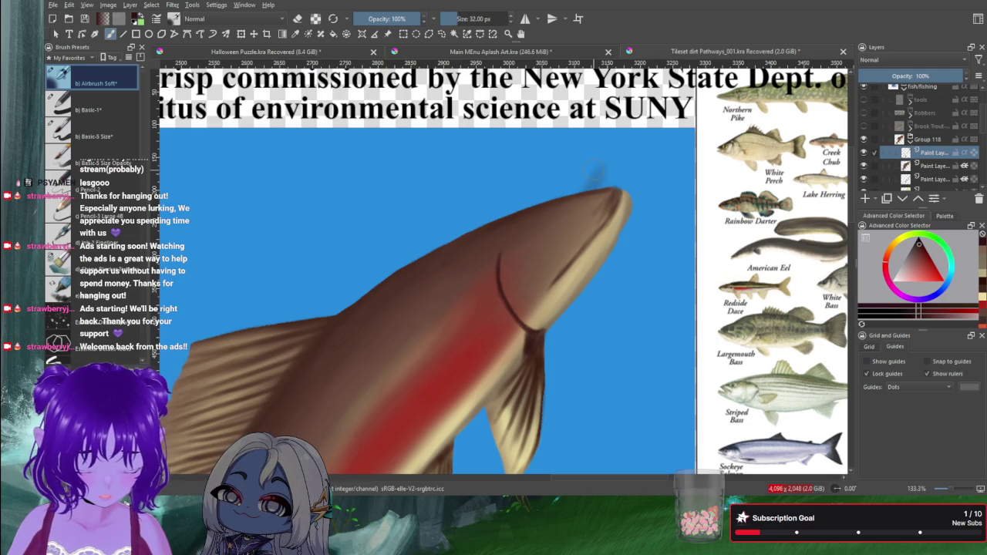
pyautogui.click(964, 153)
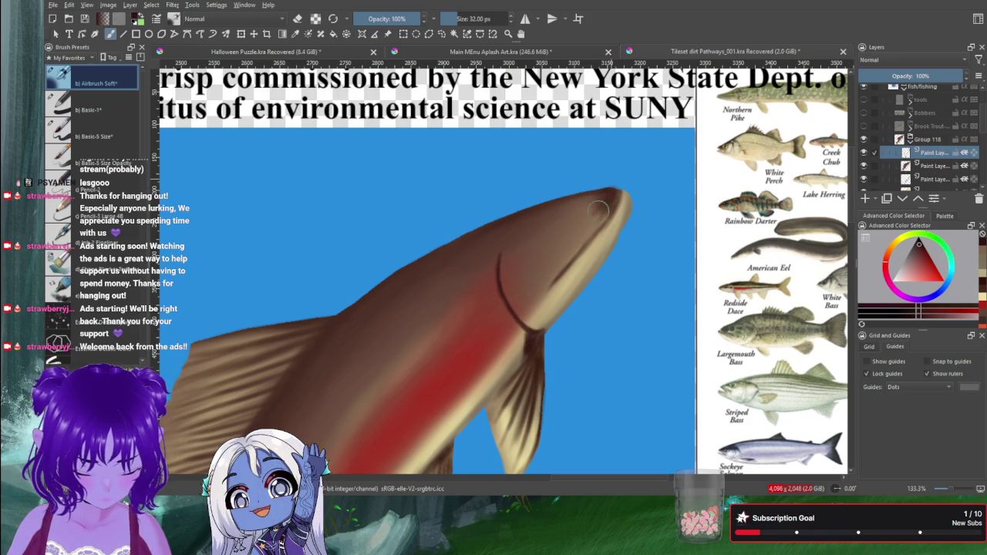
# Darken the top of the head in reddish-brown, then paint the eye with a smaller brush.
pyautogui.moveTo(601, 193); pyautogui.dragTo(583, 205)
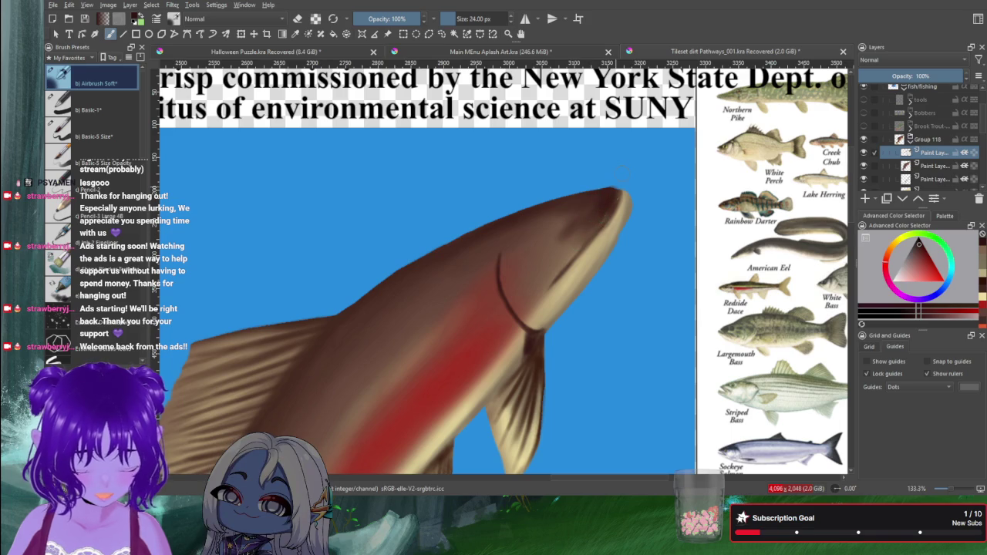
pyautogui.press('[')
pyautogui.press('[')
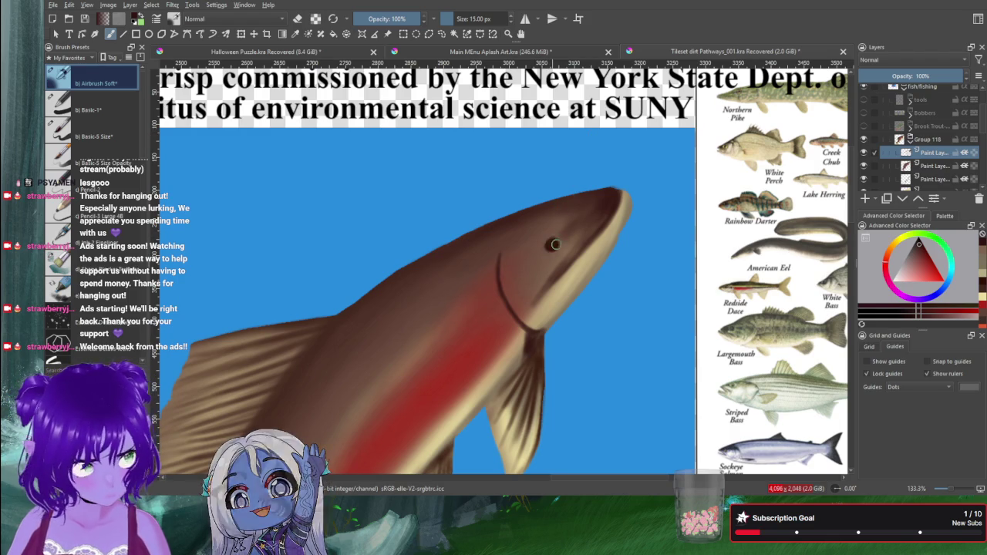
pyautogui.click(554, 247)
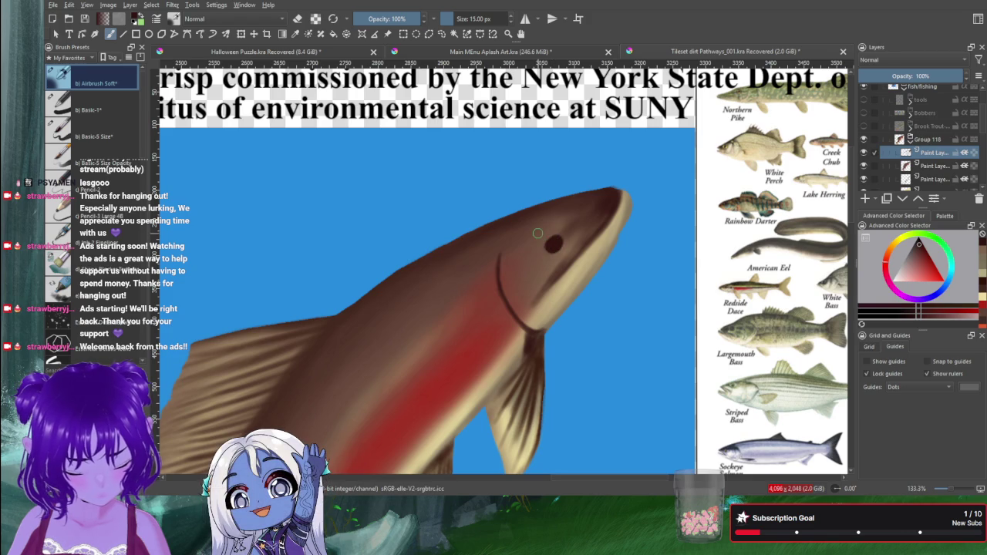
# Sample and adjust the head's beige, shrink the brush slightly and switch to the P colour sampler.
pyautogui.keyDown('ctrl'); pyautogui.click(592, 247); pyautogui.keyUp('ctrl')
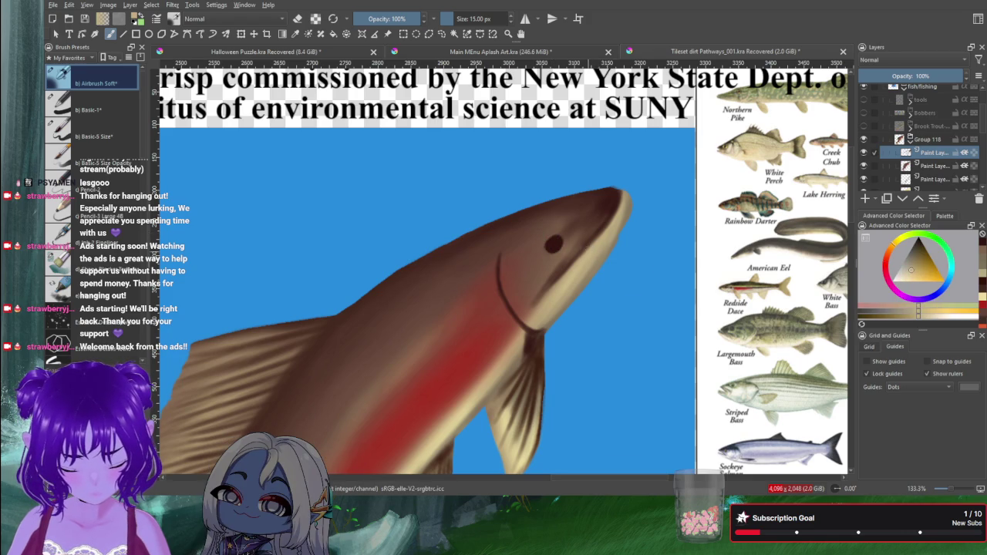
pyautogui.click(925, 262)
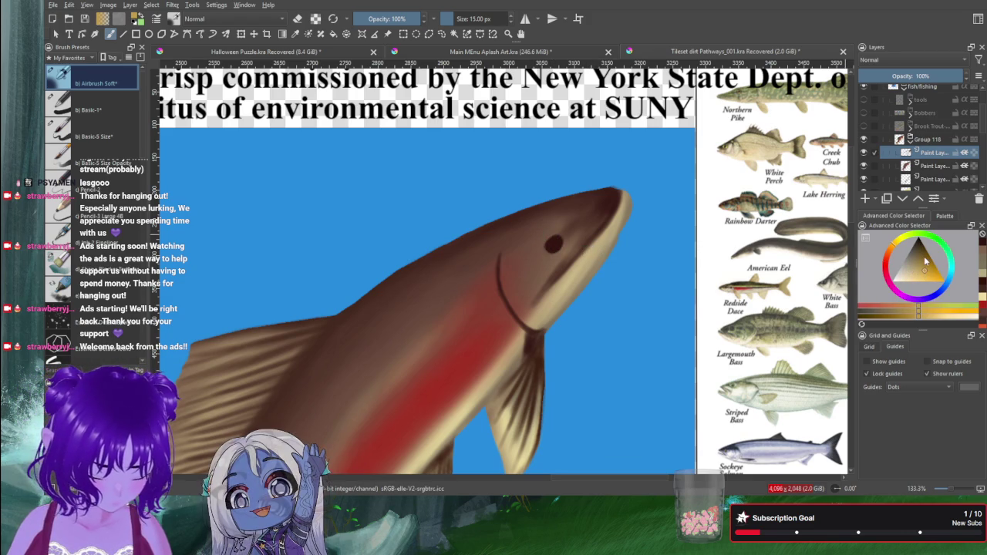
pyautogui.press('[')
pyautogui.press('[')
pyautogui.press('[')
pyautogui.press('[')
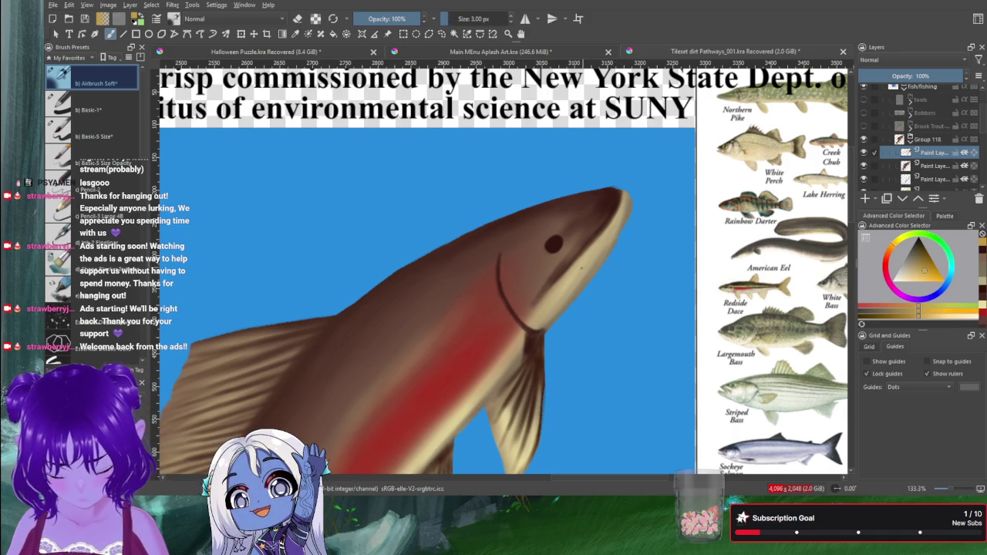
pyautogui.hotkey('ctrl', 'z')
pyautogui.press('p')
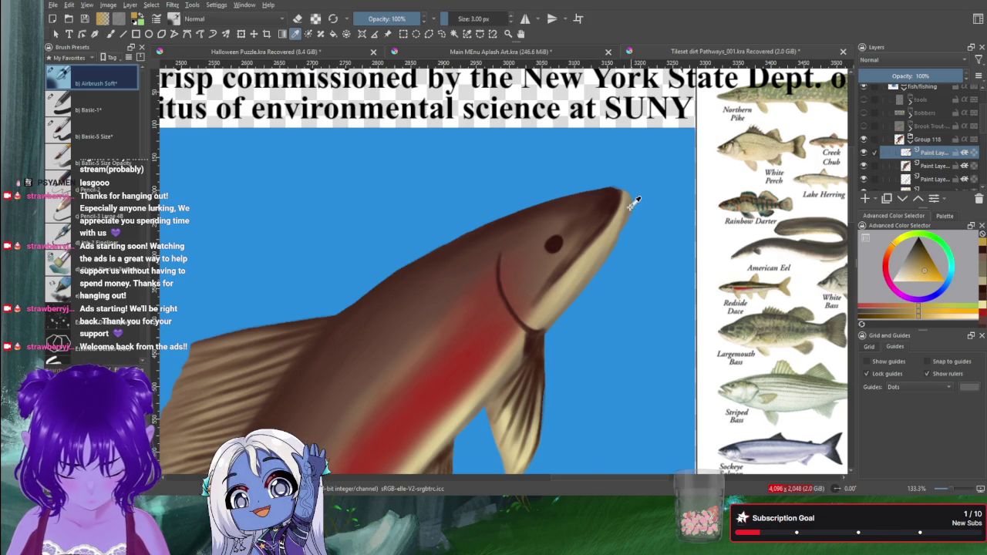
# Return to the brush and pick red, then orange-brown, in the Advanced Color Selector.
pyautogui.press('b')
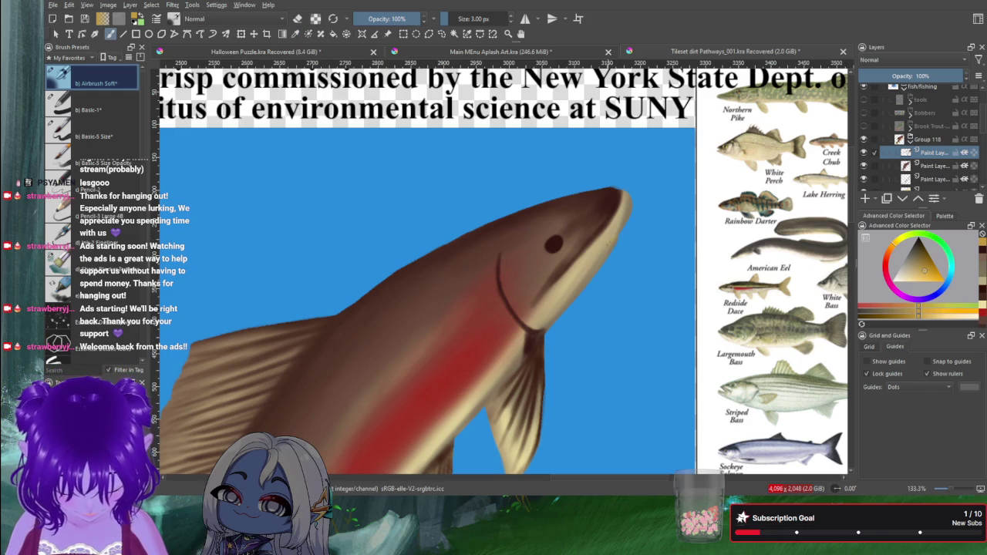
pyautogui.keyDown('ctrl'); pyautogui.click(432, 386); pyautogui.keyUp('ctrl')
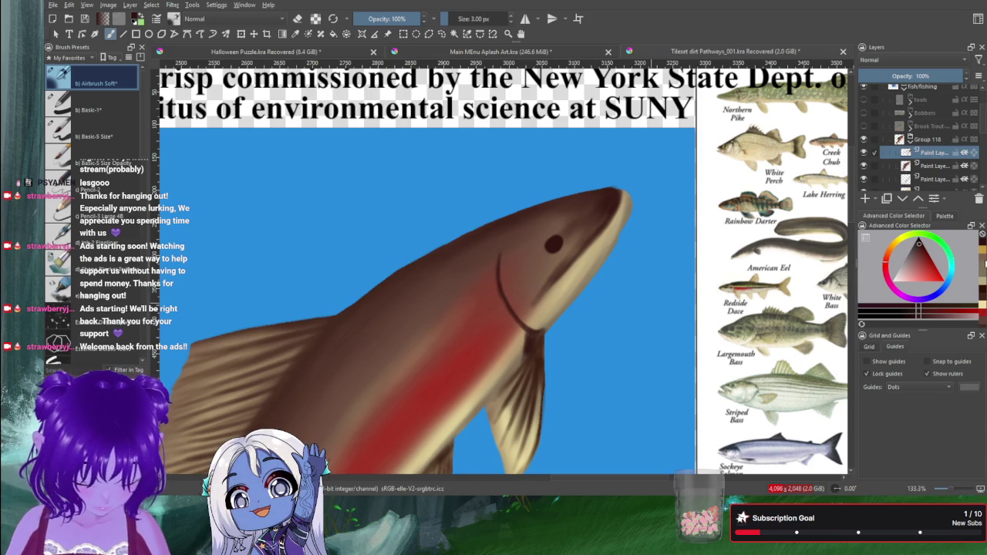
pyautogui.keyDown('ctrl'); pyautogui.click(604, 252); pyautogui.keyUp('ctrl')
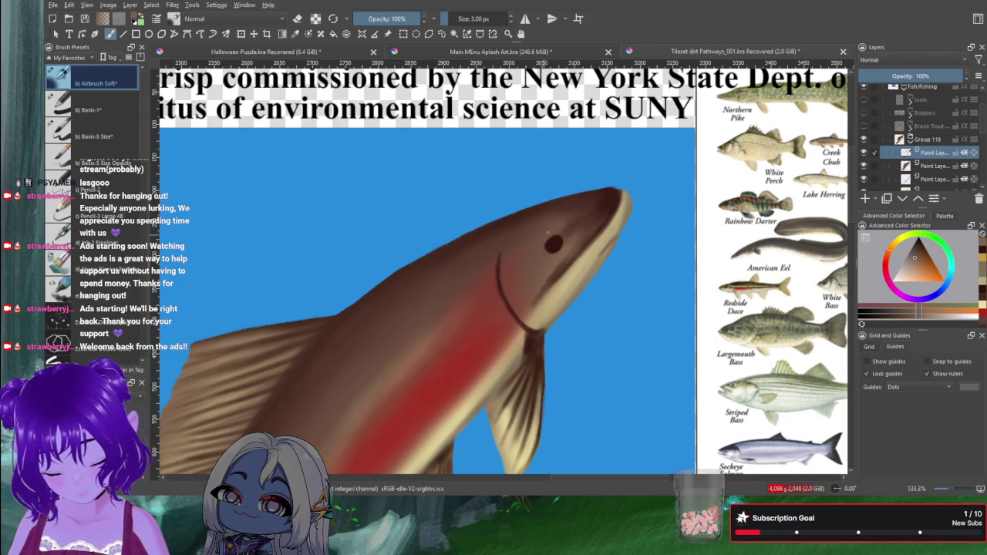
# Sample browns from the head, paint a darker red-brown at the snout and shift the view.
pyautogui.keyDown('ctrl'); pyautogui.click(534, 254); pyautogui.keyUp('ctrl')
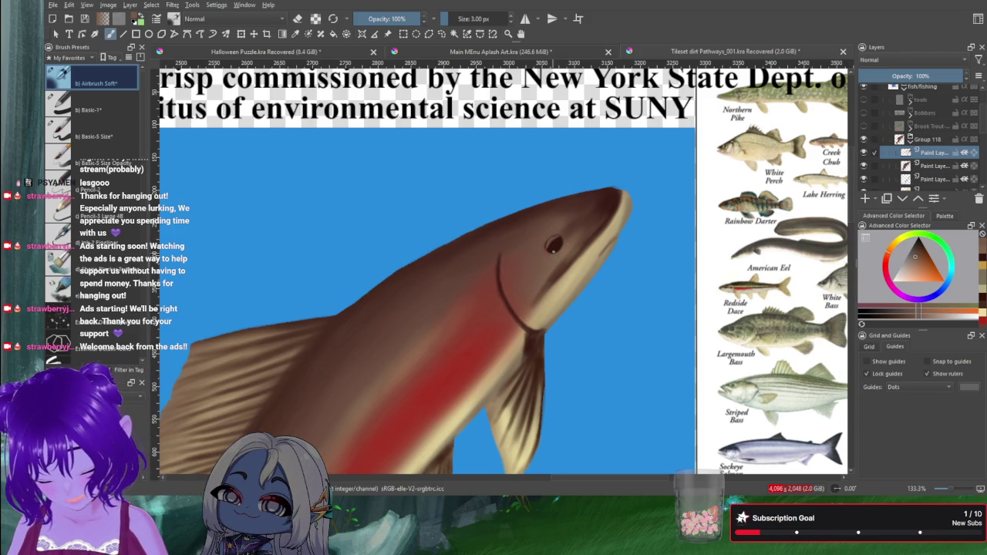
pyautogui.keyDown('ctrl'); pyautogui.click(609, 214); pyautogui.keyUp('ctrl')
pyautogui.moveTo(610, 214); pyautogui.dragTo(620, 194)
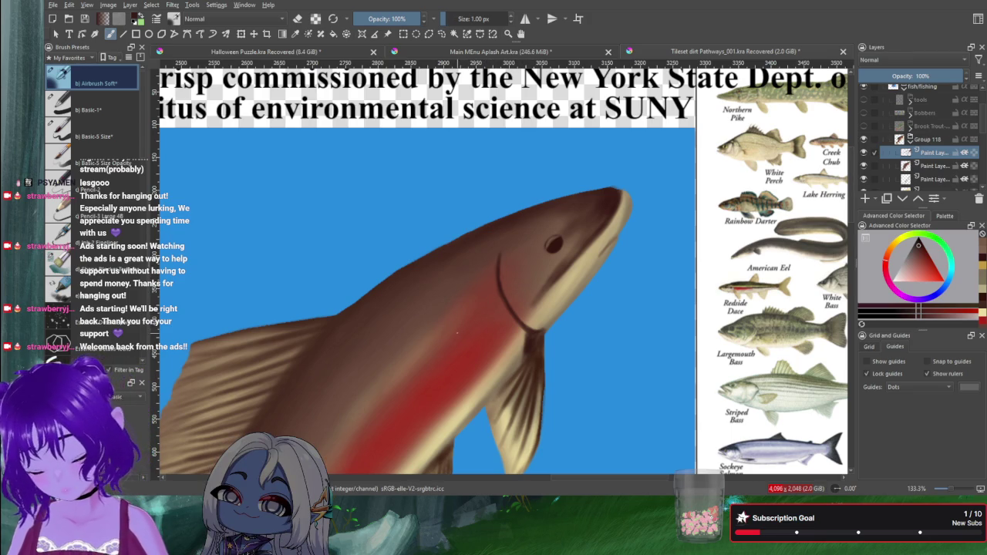
pyautogui.moveTo(455, 333); pyautogui.dragTo(511, 224)
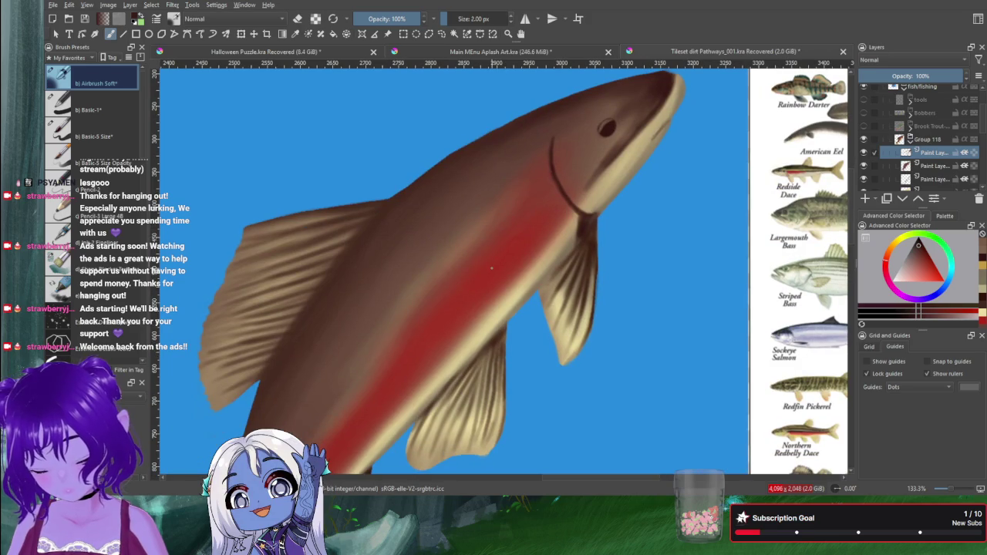
# Extend the dark gill line down the throat with an 11 px airbrush, then pan toward the fins.
pyautogui.press(']')
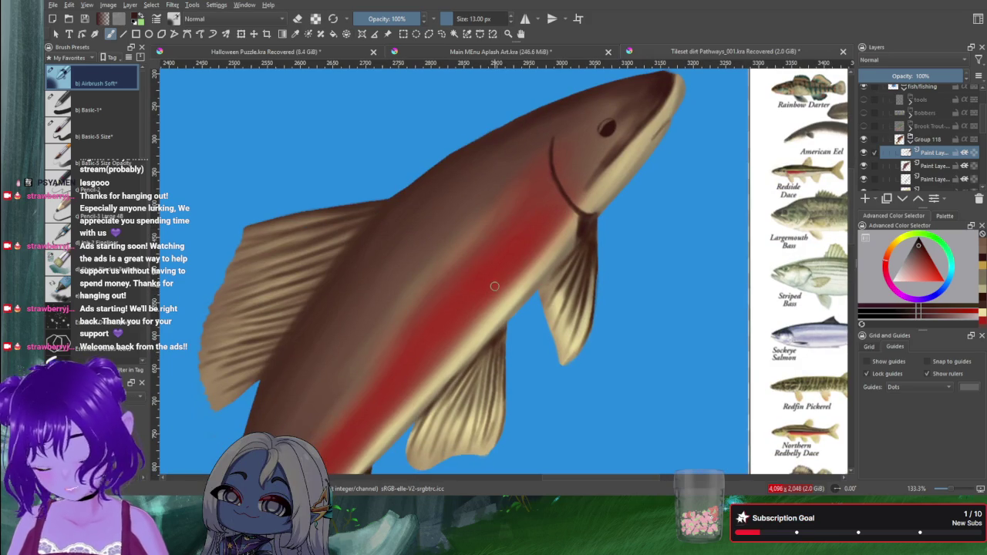
pyautogui.press('[')
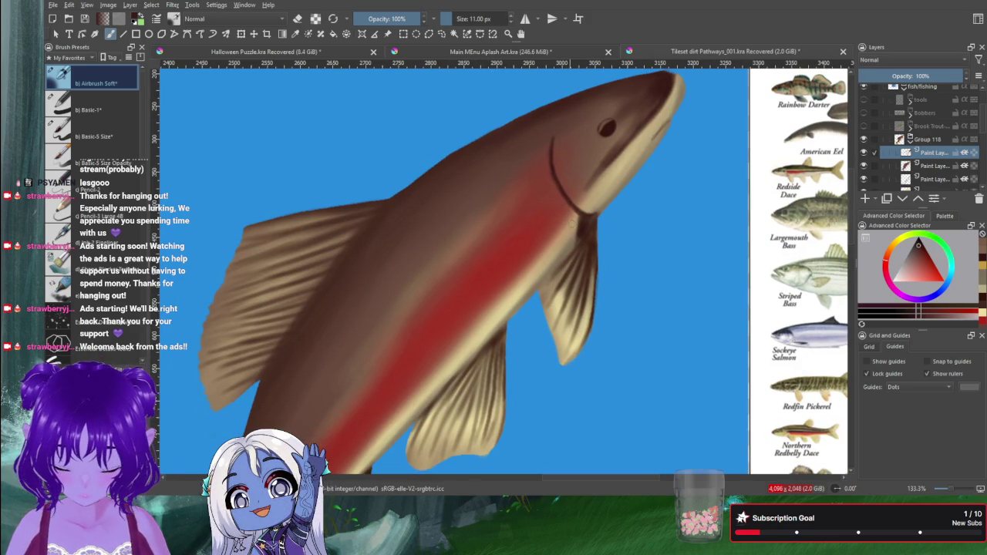
pyautogui.moveTo(573, 209); pyautogui.dragTo(593, 213)
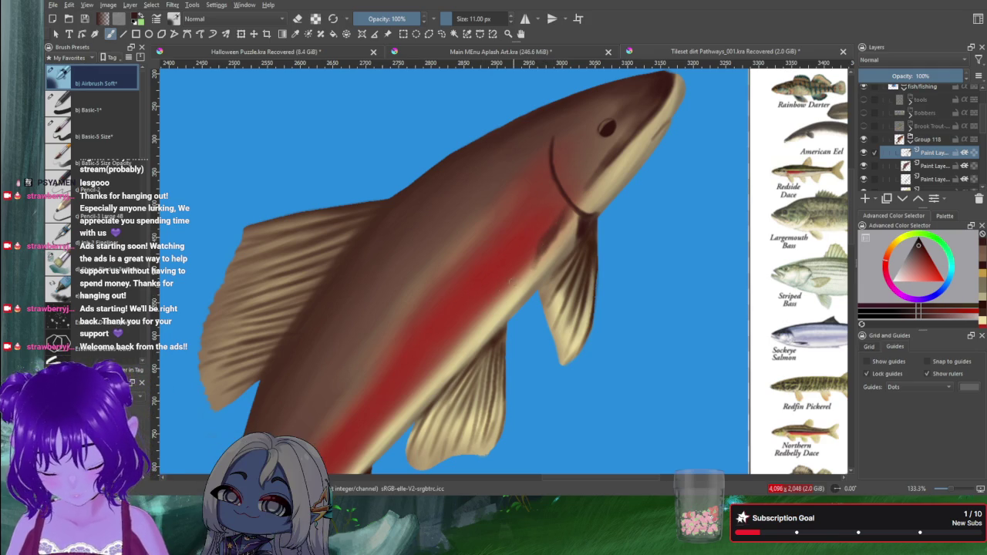
pyautogui.moveTo(464, 304); pyautogui.dragTo(511, 238)
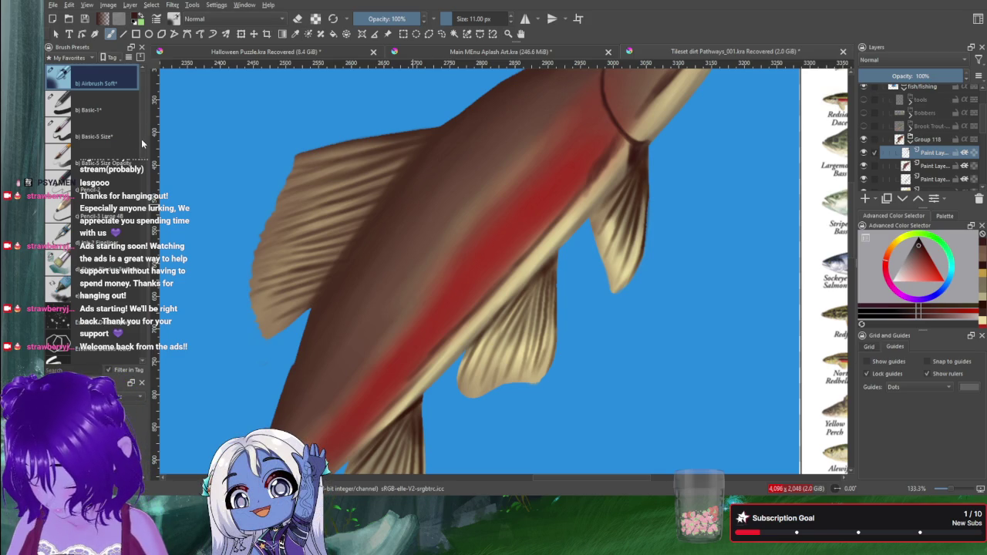
# Turn on eraser mode and raise the brush size to 126 px.
pyautogui.scroll(-5, 92, 183)
pyautogui.scroll(-5, 108, 196)
pyautogui.scroll(-5, 135, 214)
pyautogui.scroll(-5, 131, 232)
pyautogui.scroll(-5, 127, 263)
pyautogui.scroll(-5, 119, 308)
pyautogui.scroll(-5, 115, 326)
pyautogui.scroll(1, 116, 328)
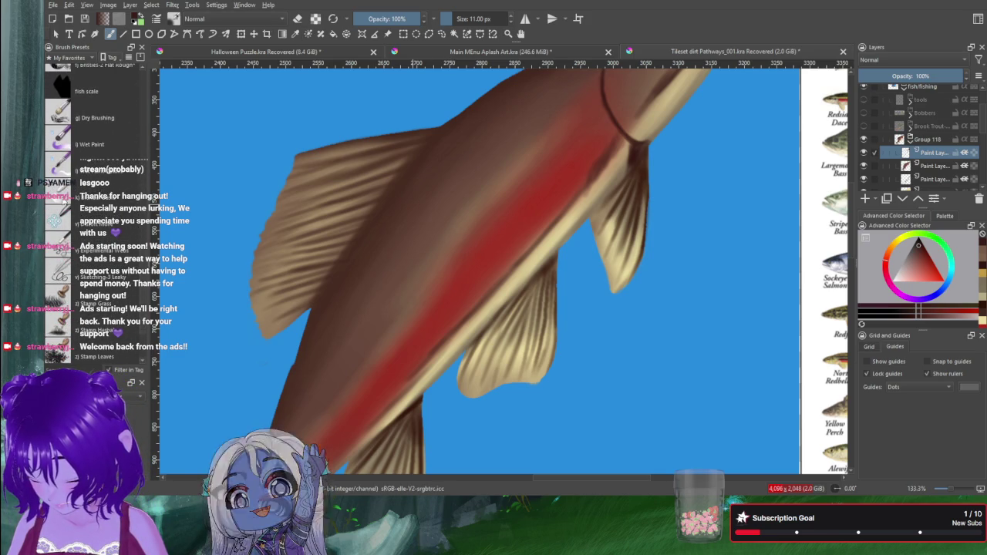
pyautogui.press('e')
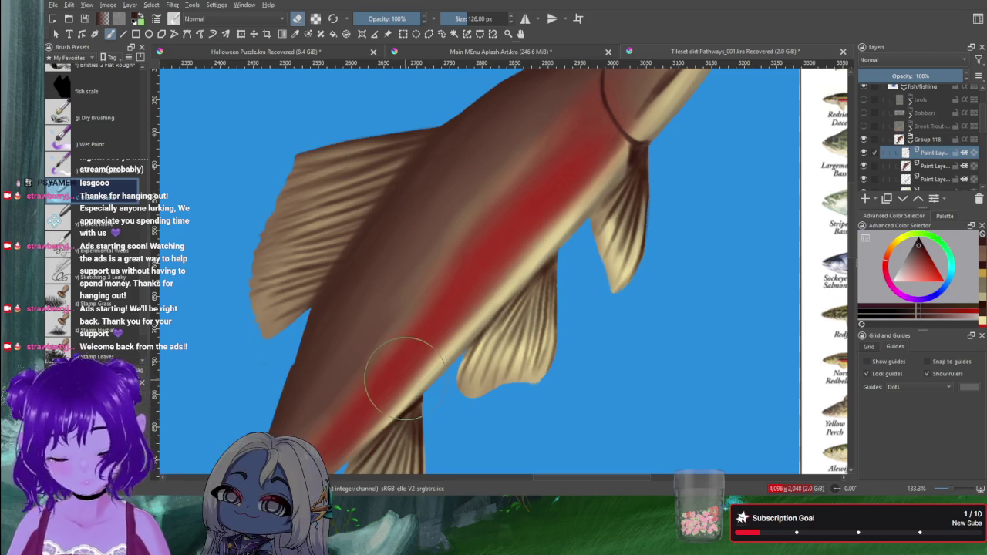
pyautogui.scroll(-2, 441, 282)
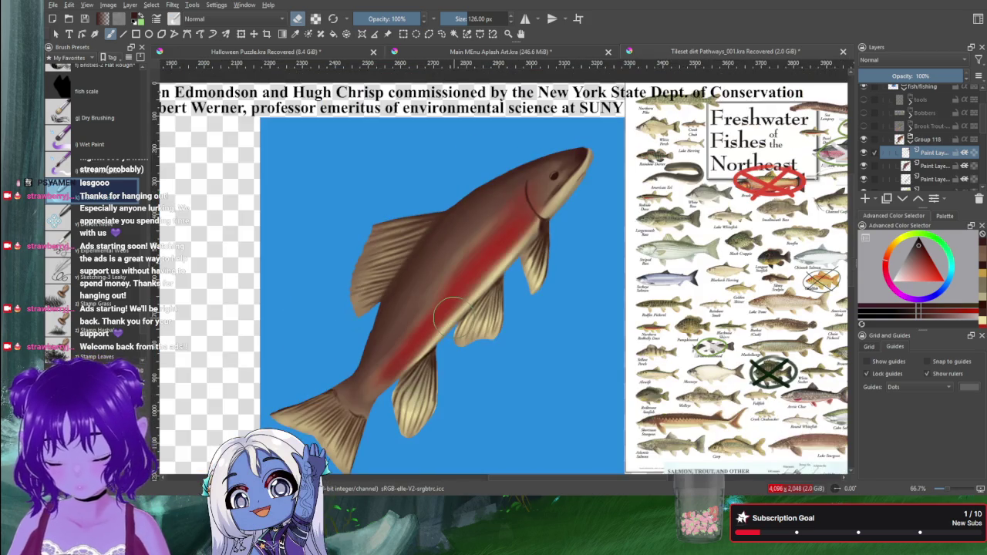
# Zoom in on the head, shrink the eraser to 28 px and lightly erase the snout tip.
pyautogui.scroll(2, 551, 165)
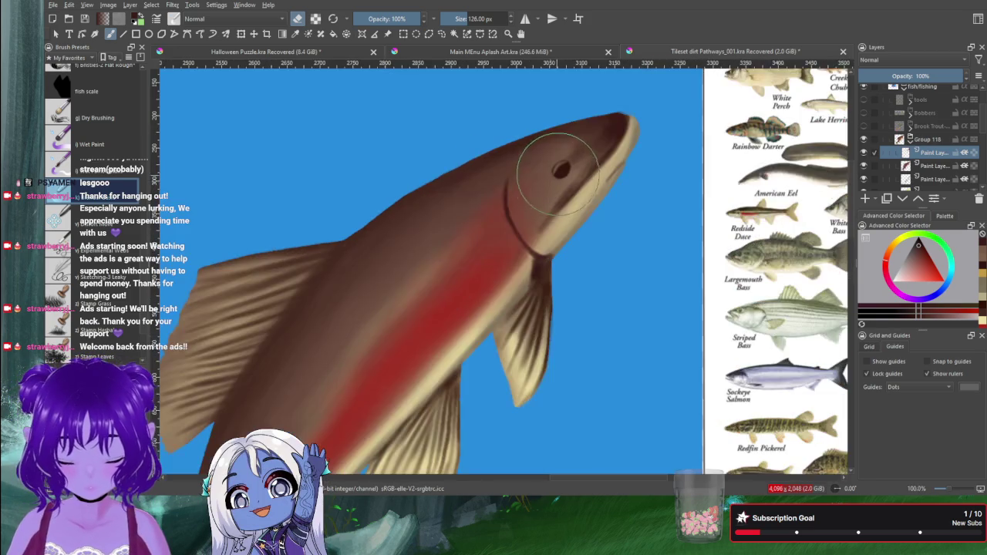
pyautogui.scroll(1, 507, 260)
pyautogui.scroll(1, 518, 265)
pyautogui.scroll(-2, 517, 279)
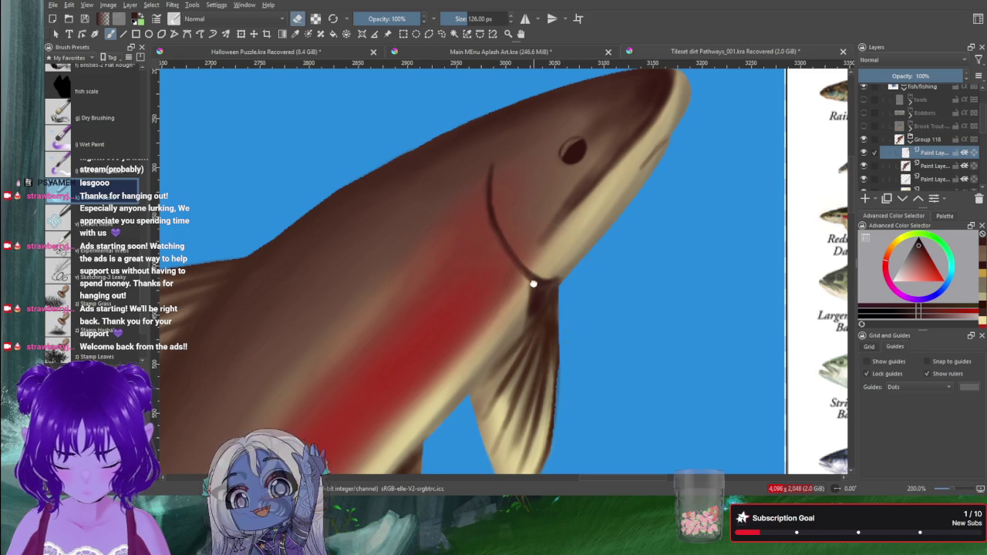
pyautogui.scroll(1, 503, 347)
pyautogui.moveTo(486, 384); pyautogui.dragTo(455, 384)
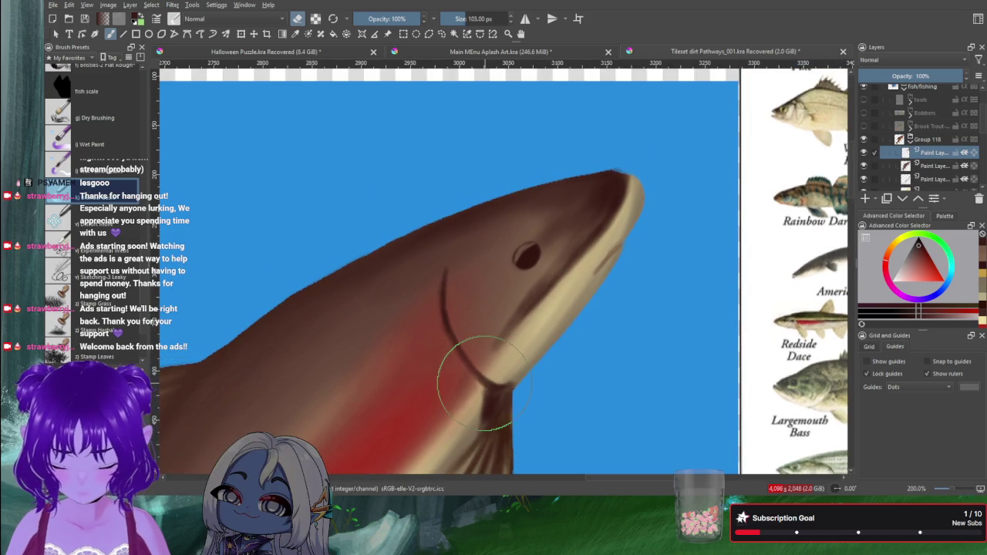
pyautogui.press('[')
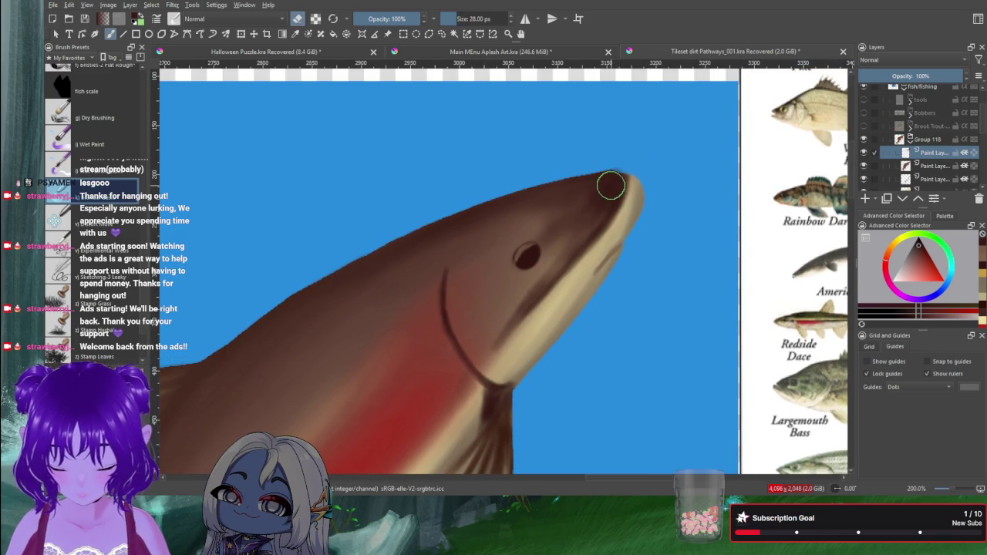
pyautogui.moveTo(610, 185)
pyautogui.mouseDown()
pyautogui.moveTo(622, 191)
pyautogui.moveTo(594, 232)
pyautogui.moveTo(609, 205)
pyautogui.mouseUp()
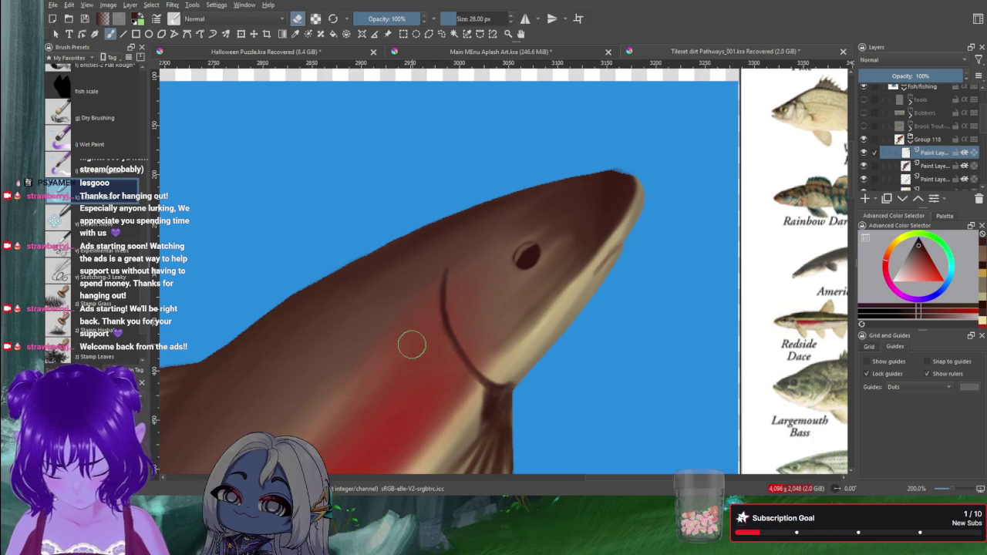
# Pick a light pinkish red, shrink the brush and choose a different painting brush.
pyautogui.click(909, 274)
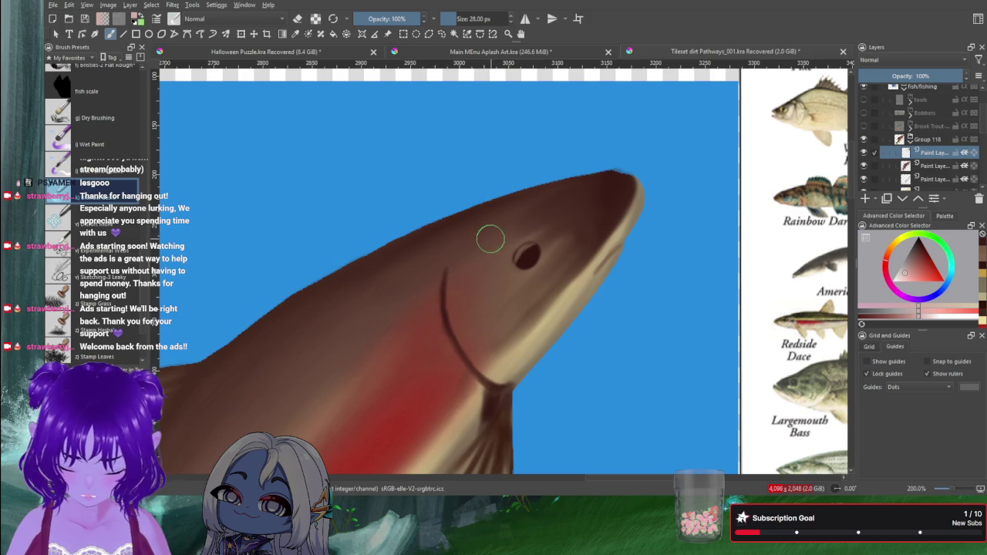
pyautogui.press('[')
pyautogui.press('[')
pyautogui.press('[')
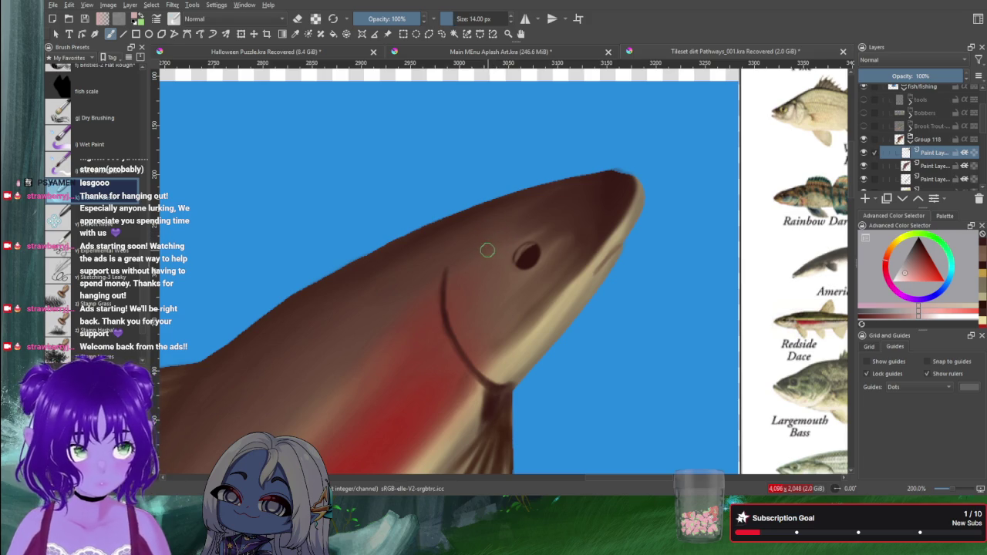
pyautogui.click(917, 279)
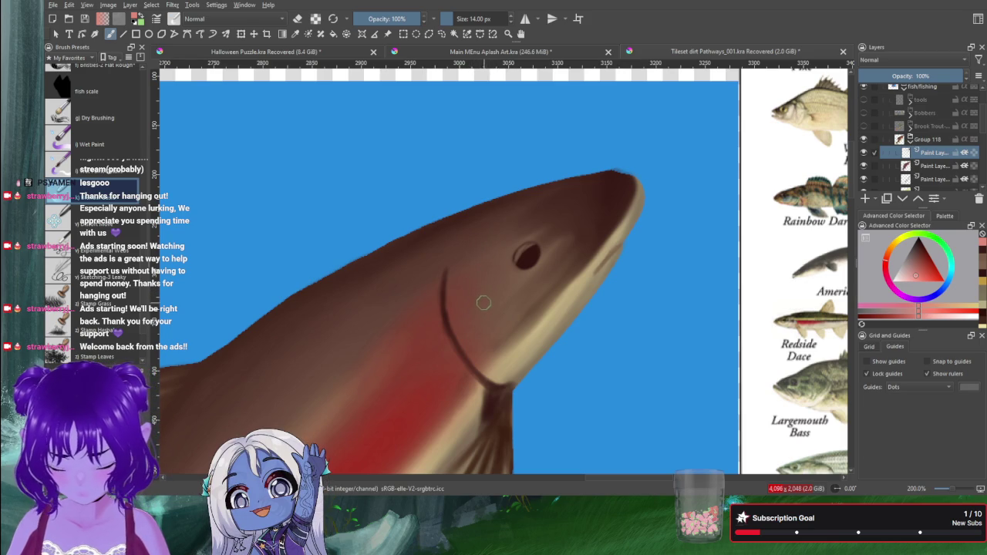
pyautogui.scroll(3, 144, 239)
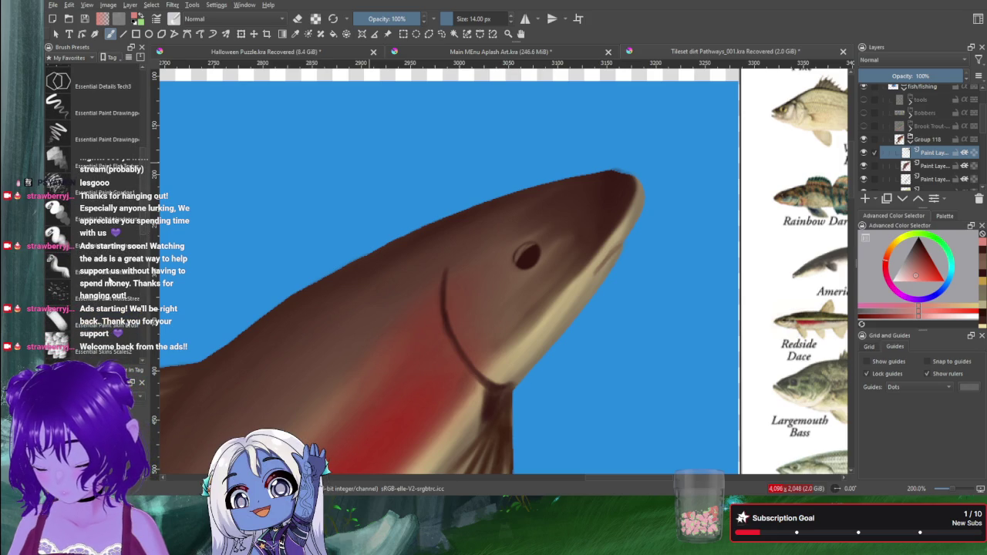
pyautogui.click(62, 324)
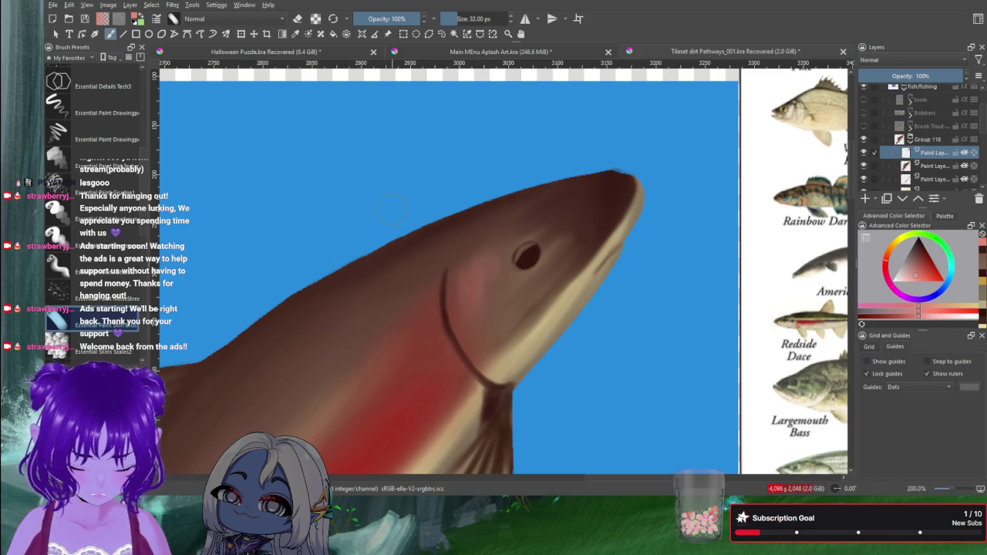
# On the lower paint layer, erase the dark outline along the snout's top, then return to painting.
pyautogui.click(928, 190)
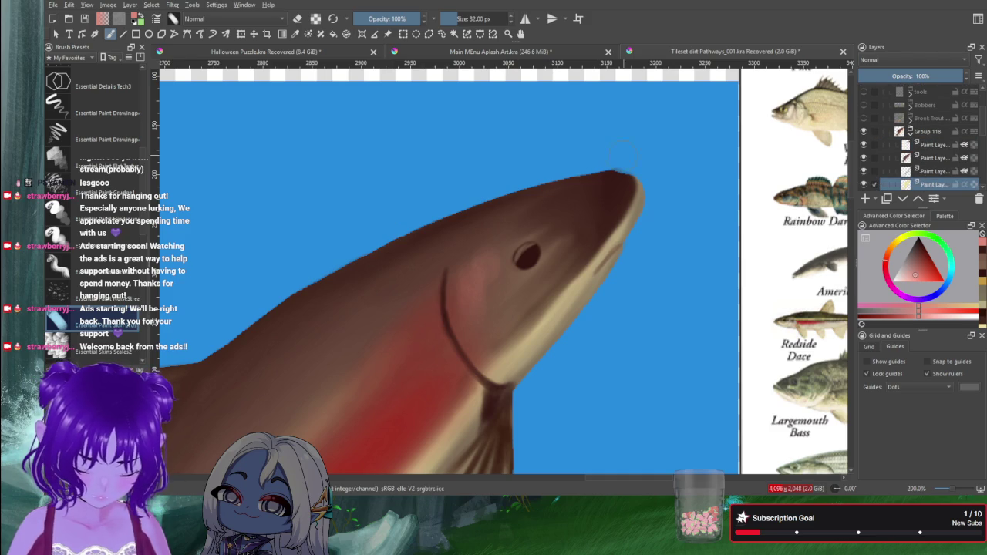
pyautogui.press('e')
pyautogui.moveTo(621, 166); pyautogui.dragTo(648, 158)
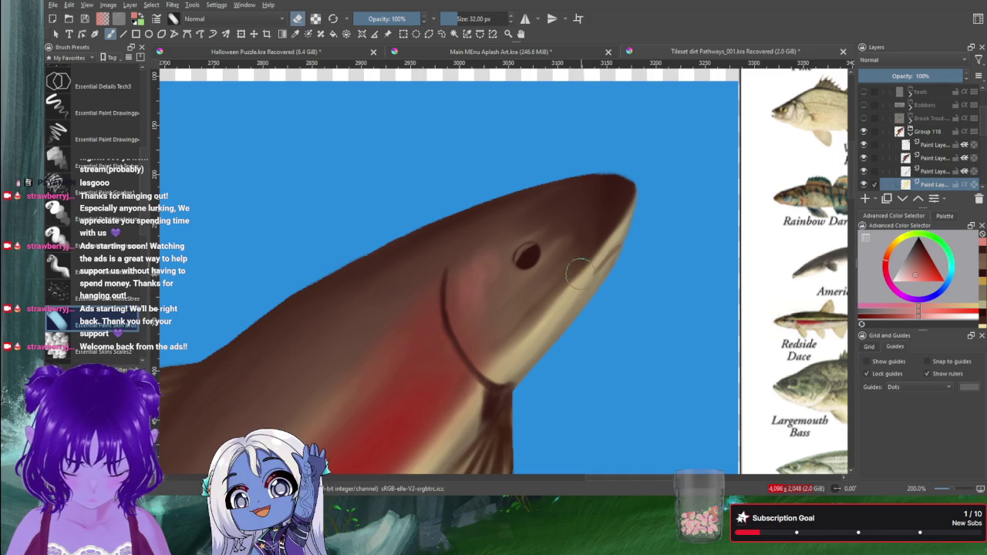
pyautogui.press('[')
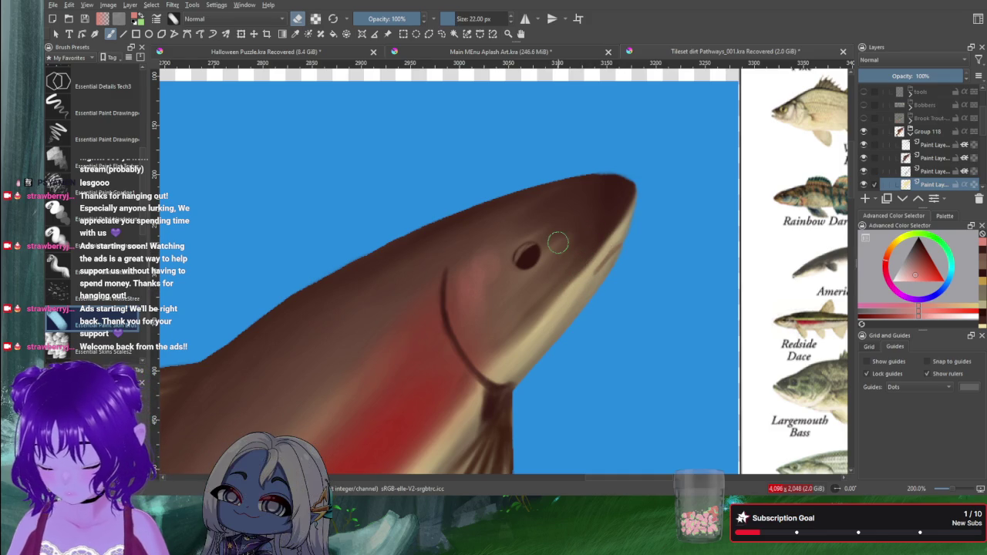
pyautogui.press('/')
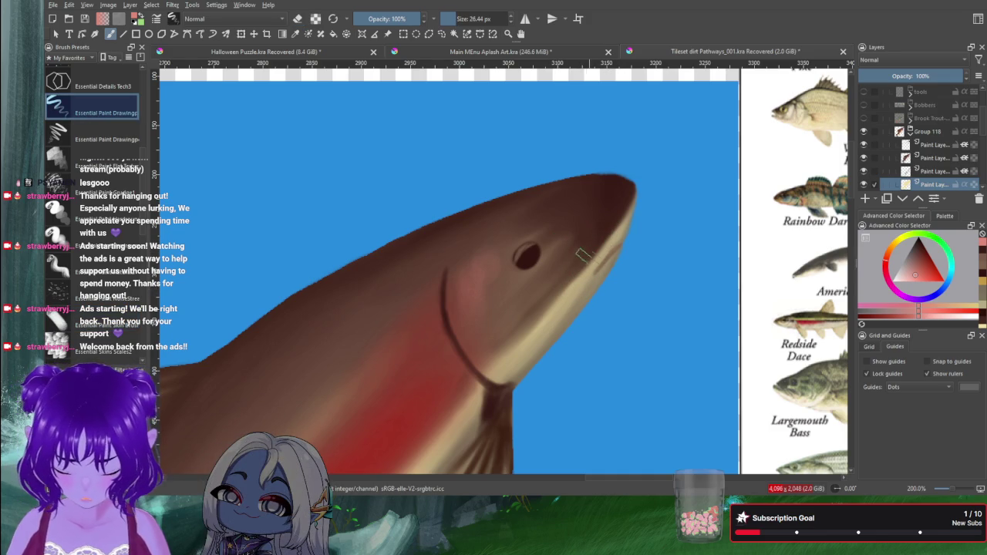
pyautogui.scroll(3, 143, 183)
pyautogui.scroll(2, 143, 183)
pyautogui.scroll(2, 143, 183)
pyautogui.scroll(1, 61, 155)
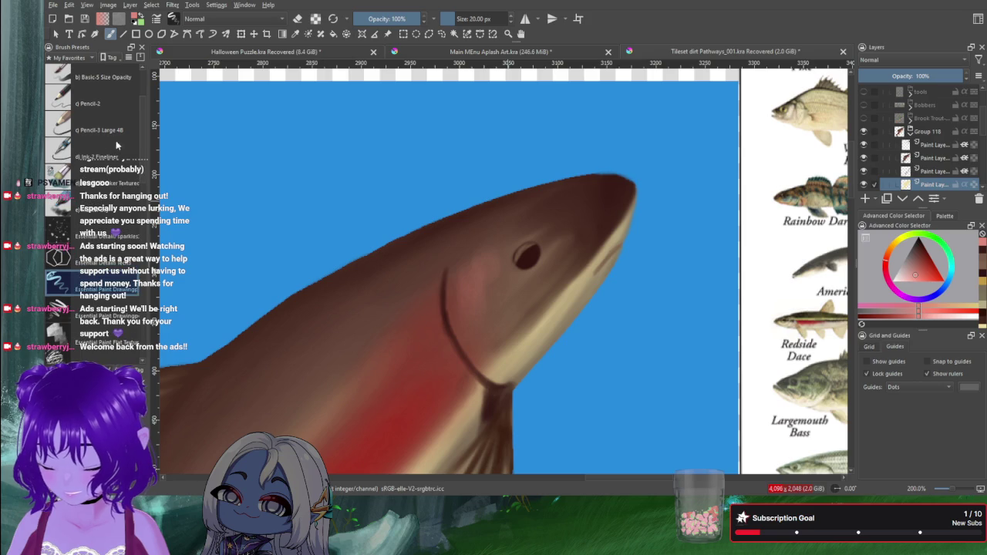
# Retouch the lower jaw in sampled pale cream with Ink-2 Fineliner, then add a layer to Group 118.
pyautogui.click(62, 156)
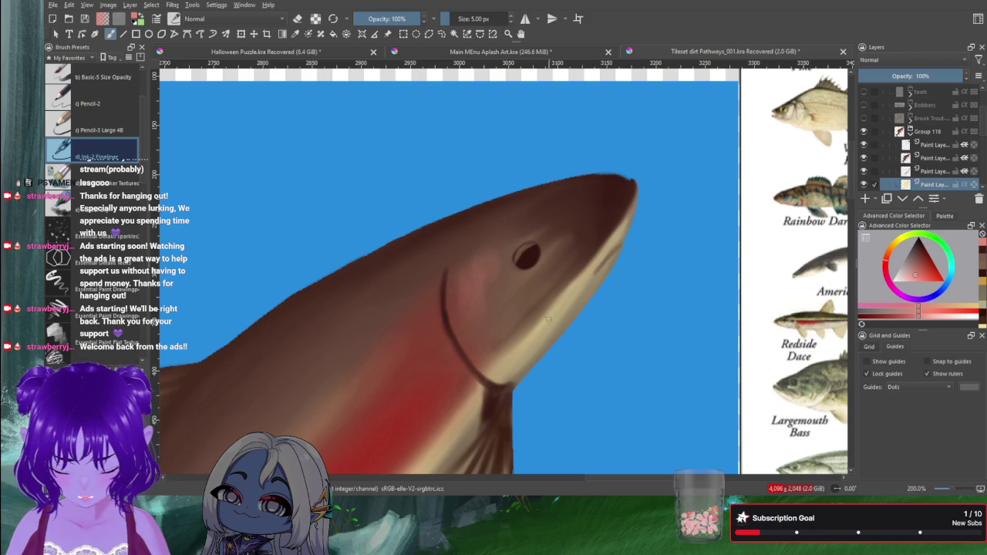
pyautogui.click(865, 172)
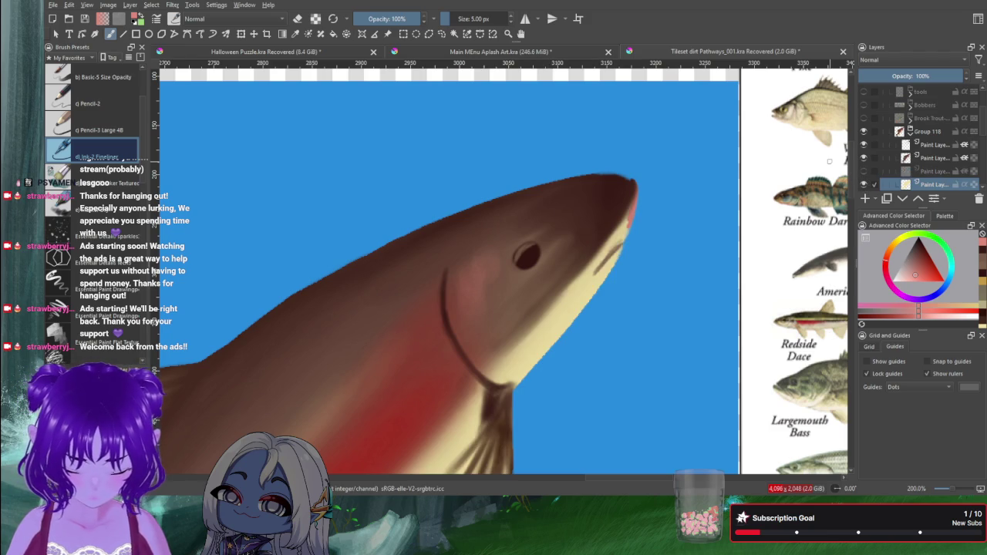
pyautogui.keyDown('ctrl'); pyautogui.click(557, 331); pyautogui.keyUp('ctrl')
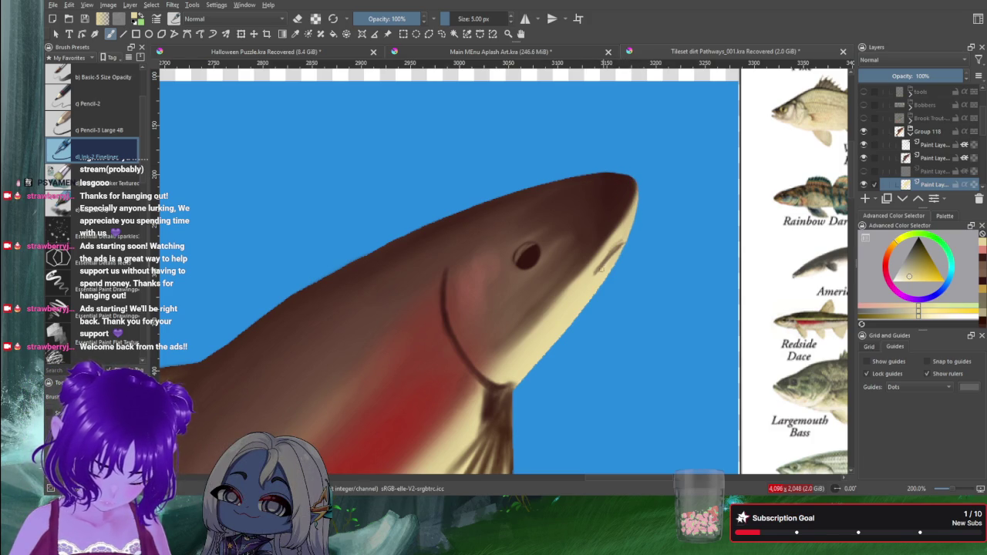
pyautogui.click(864, 171)
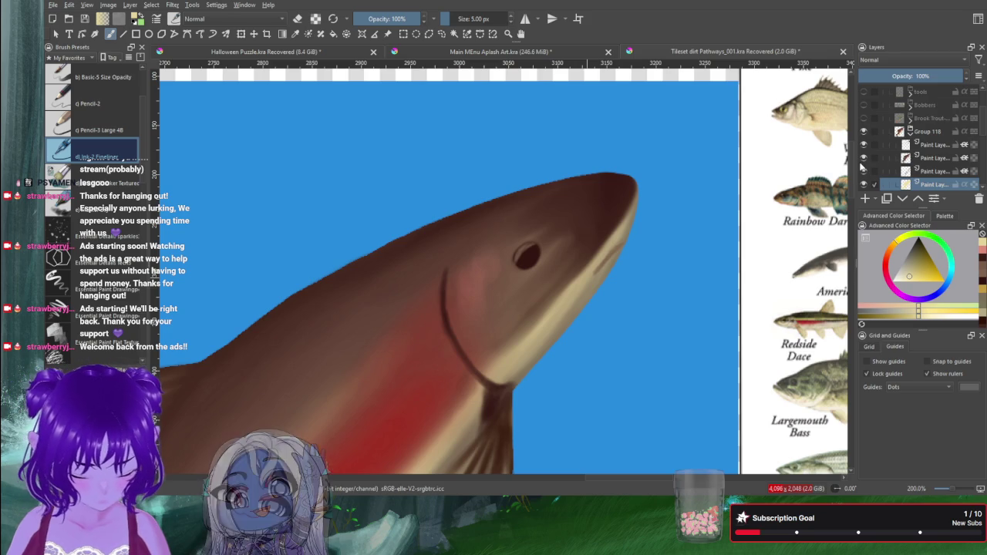
pyautogui.click(865, 200)
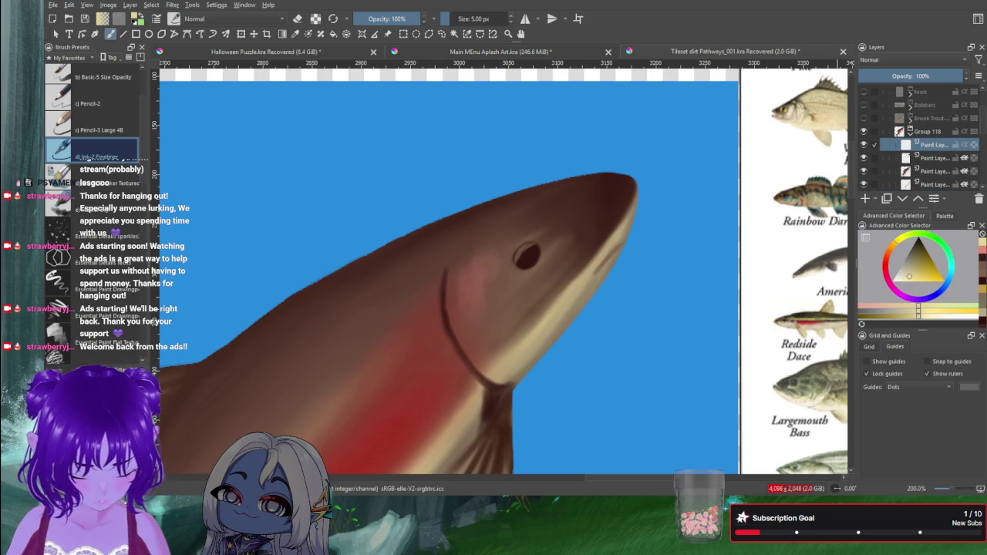
# Try and undo an eye highlight, then switch to a finer brush preset at 4 px.
pyautogui.moveTo(908, 277); pyautogui.dragTo(901, 283)
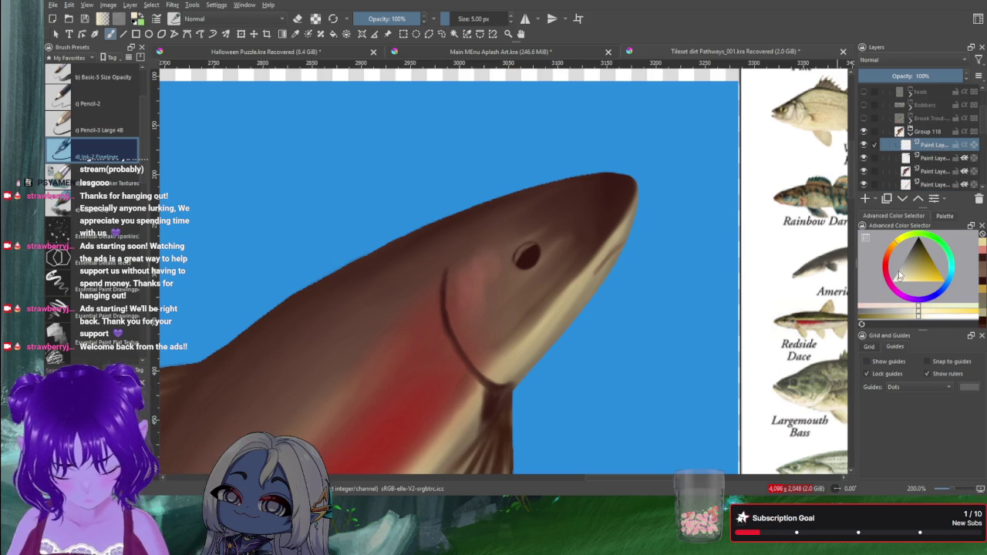
pyautogui.moveTo(520, 248); pyautogui.dragTo(527, 244)
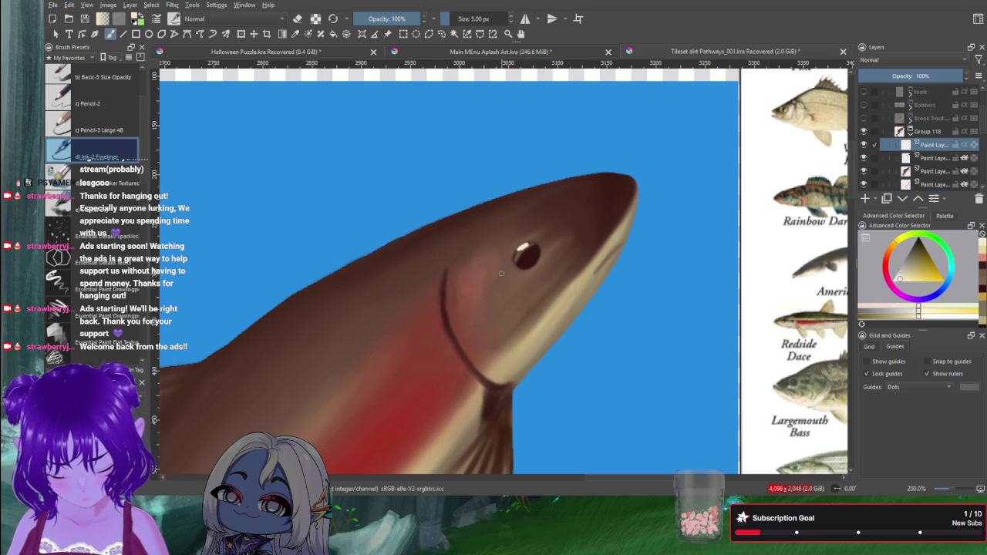
pyautogui.hotkey('ctrl', 'z')
pyautogui.hotkey('ctrl', 'z')
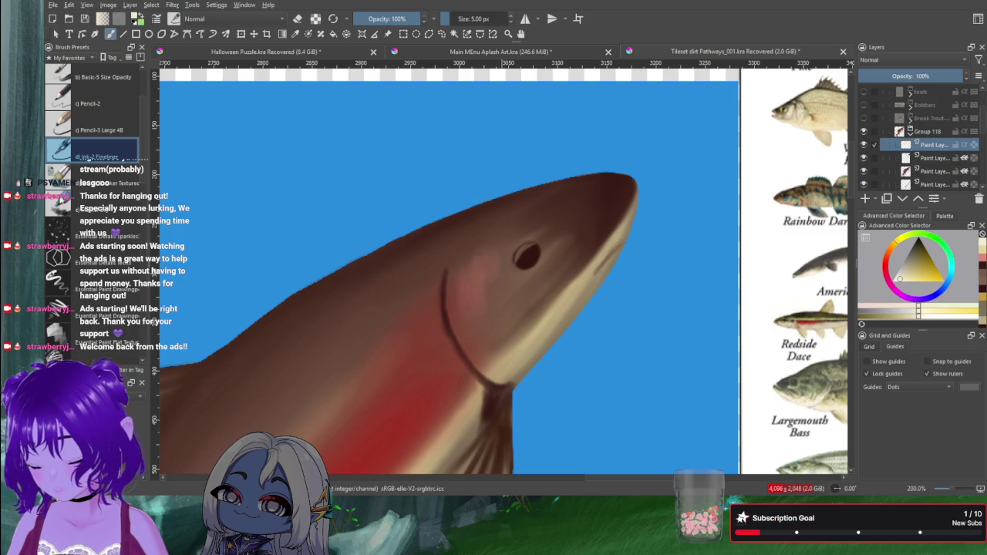
pyautogui.click(62, 207)
pyautogui.press('[')
pyautogui.press('[')
pyautogui.press('[')
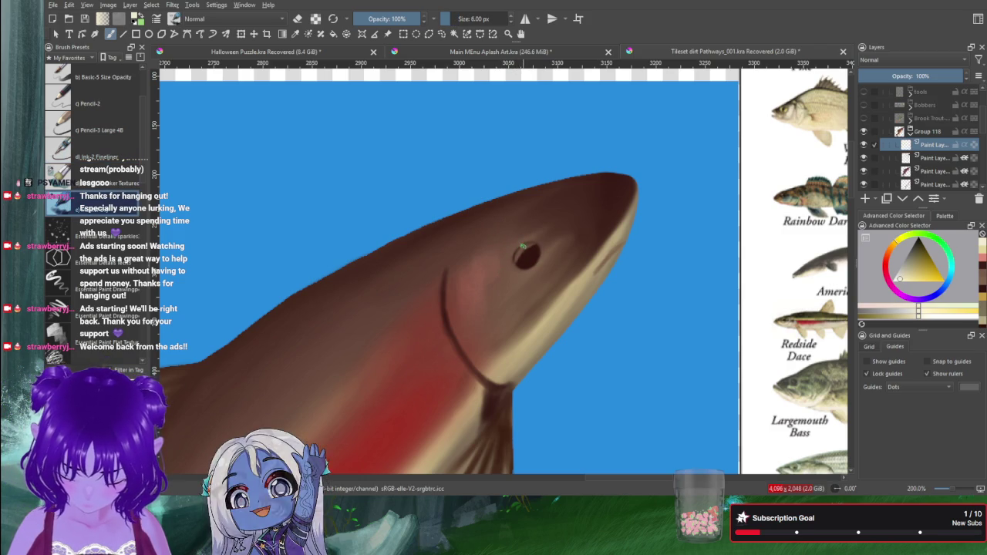
pyautogui.press('[')
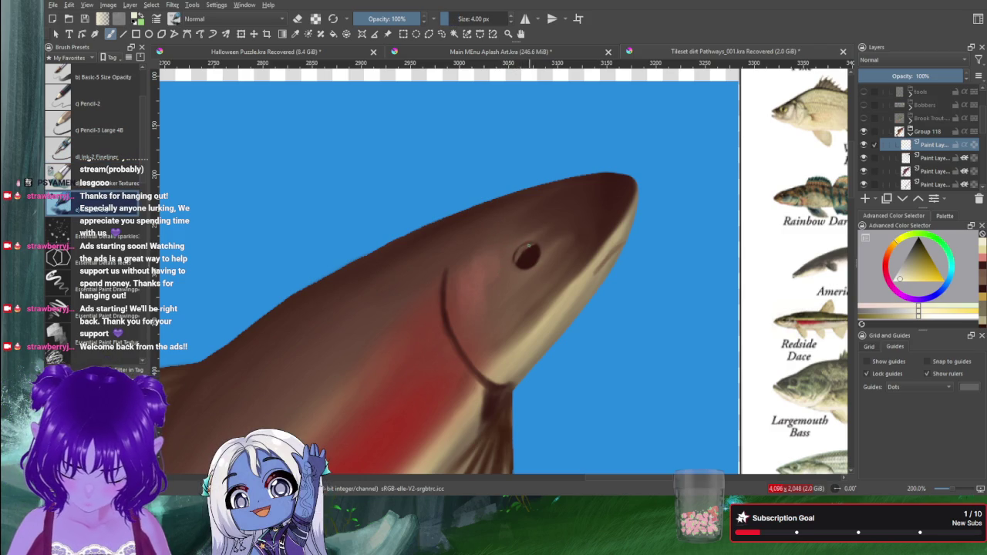
# Paint an eye catchlight and thin pale highlight streaks along the back above the gill.
pyautogui.moveTo(519, 251); pyautogui.dragTo(526, 245)
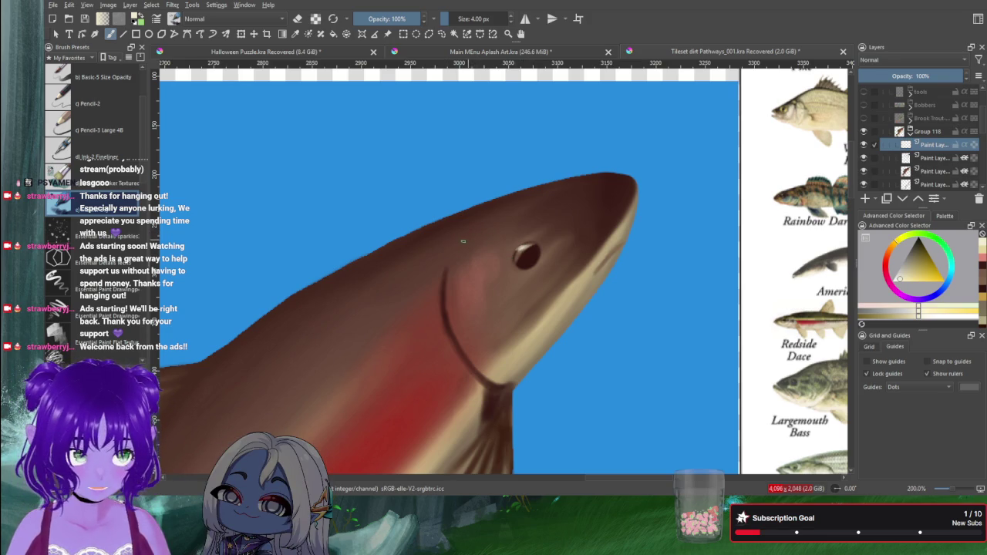
pyautogui.moveTo(432, 267); pyautogui.dragTo(474, 233)
pyautogui.moveTo(390, 287)
pyautogui.mouseDown()
pyautogui.moveTo(441, 259)
pyautogui.moveTo(440, 273)
pyautogui.moveTo(459, 261)
pyautogui.moveTo(472, 234)
pyautogui.moveTo(446, 253)
pyautogui.mouseUp()
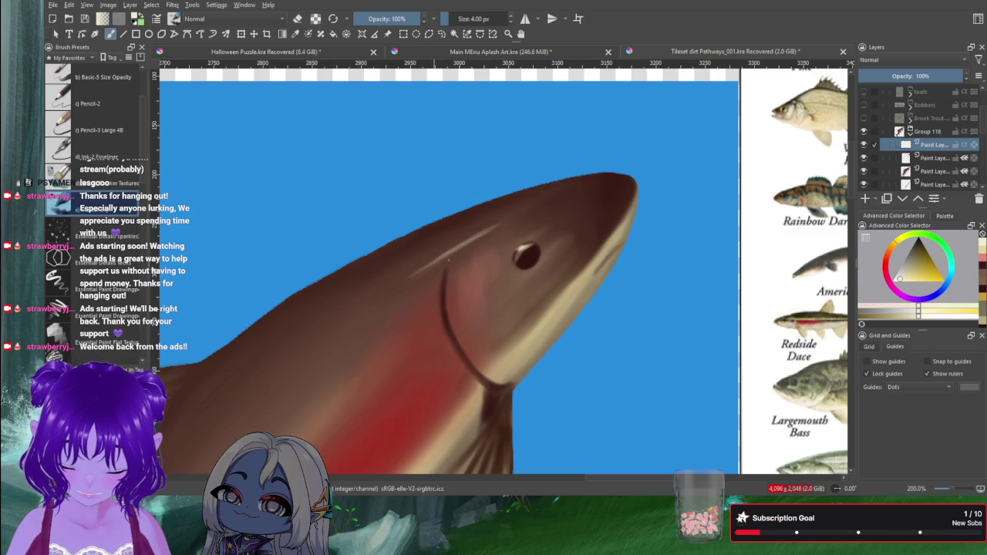
pyautogui.moveTo(449, 254)
pyautogui.mouseDown()
pyautogui.moveTo(294, 355)
pyautogui.moveTo(325, 332)
pyautogui.mouseUp()
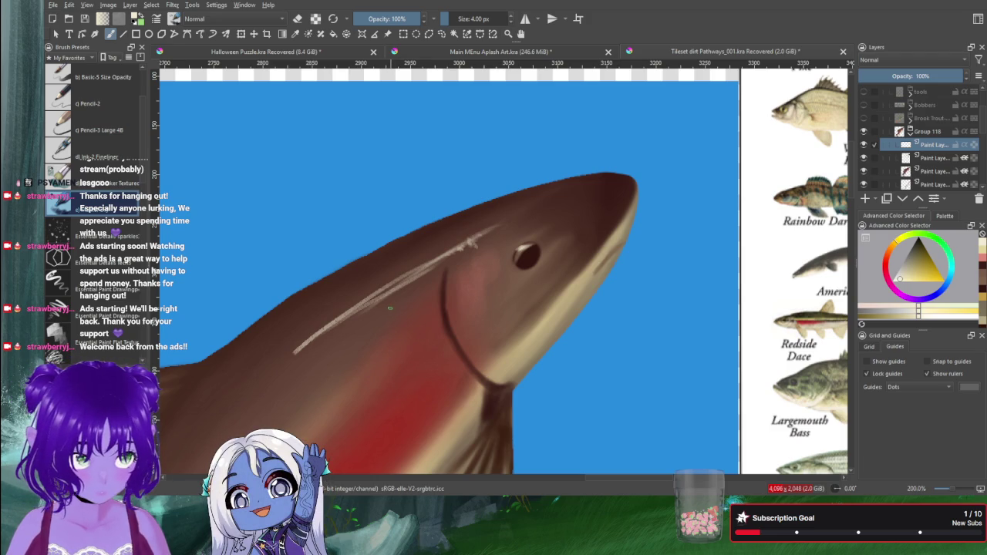
pyautogui.click(275, 369)
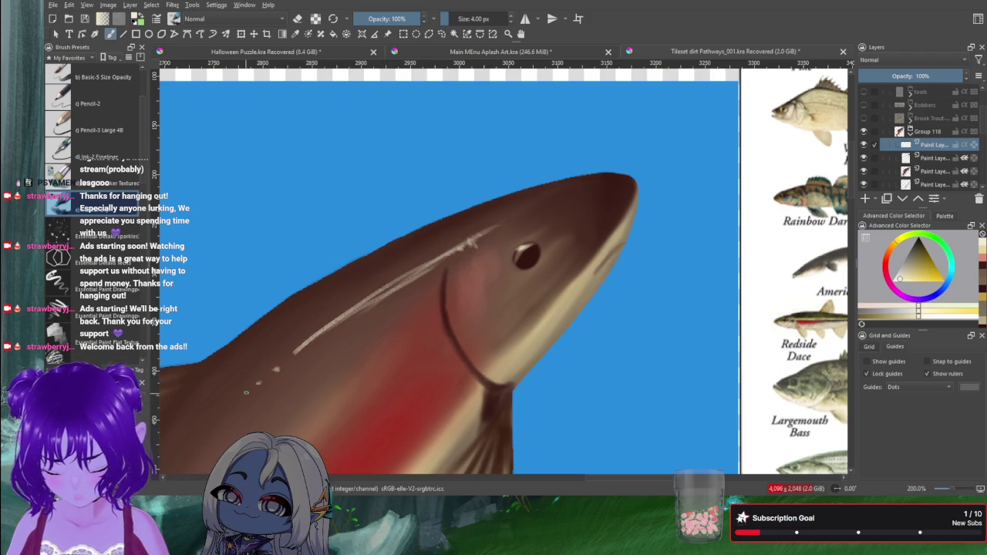
pyautogui.click(244, 392)
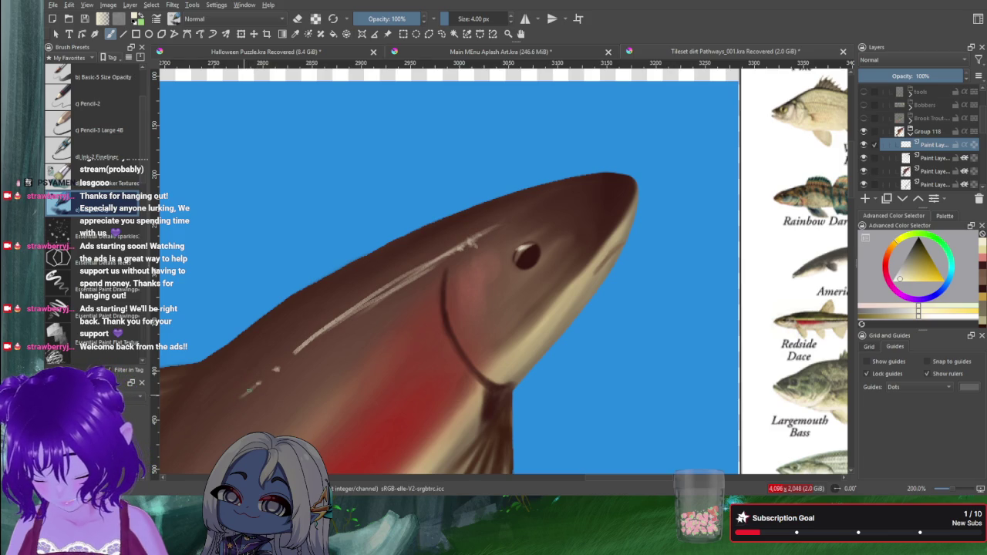
pyautogui.moveTo(245, 393); pyautogui.dragTo(238, 398)
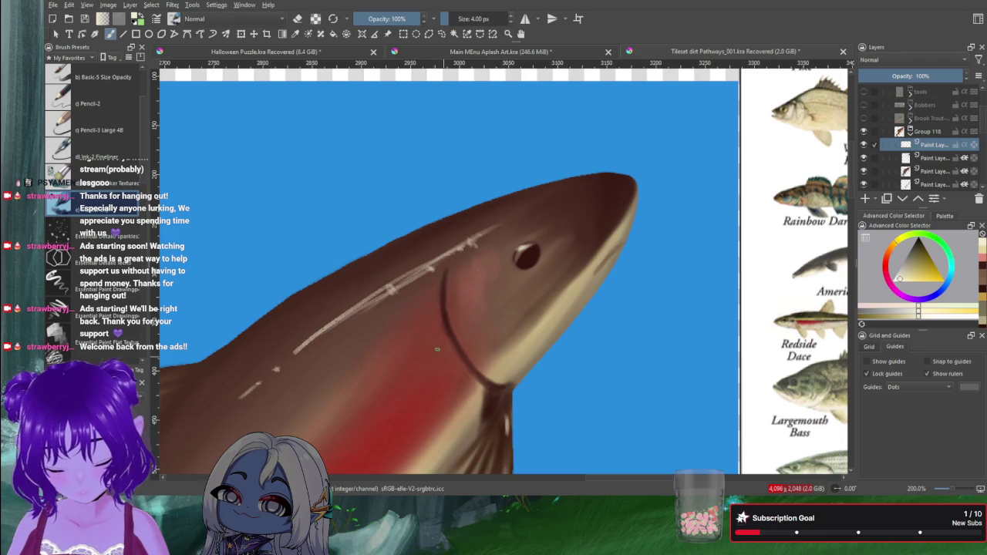
pyautogui.scroll(-3, 341, 382)
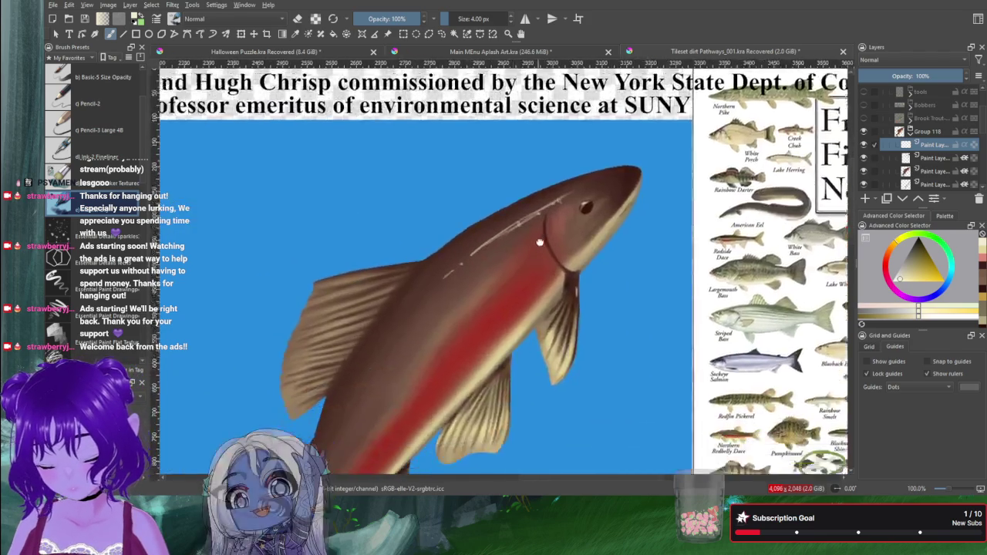
# Pan and zoom to 100% to frame the whole fish, then select the bottom paint layer.
pyautogui.moveTo(540, 242); pyautogui.dragTo(600, 170)
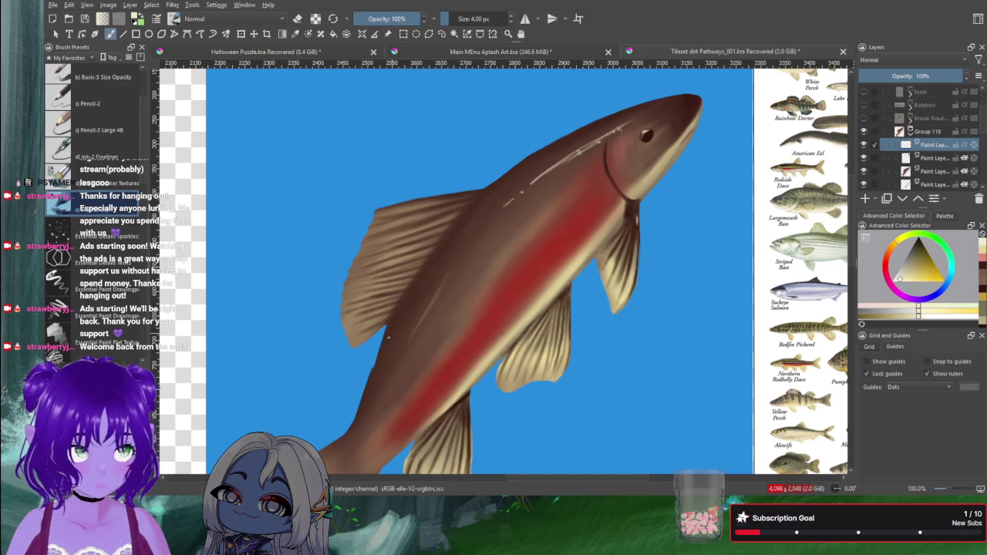
pyautogui.moveTo(378, 329); pyautogui.dragTo(500, 200)
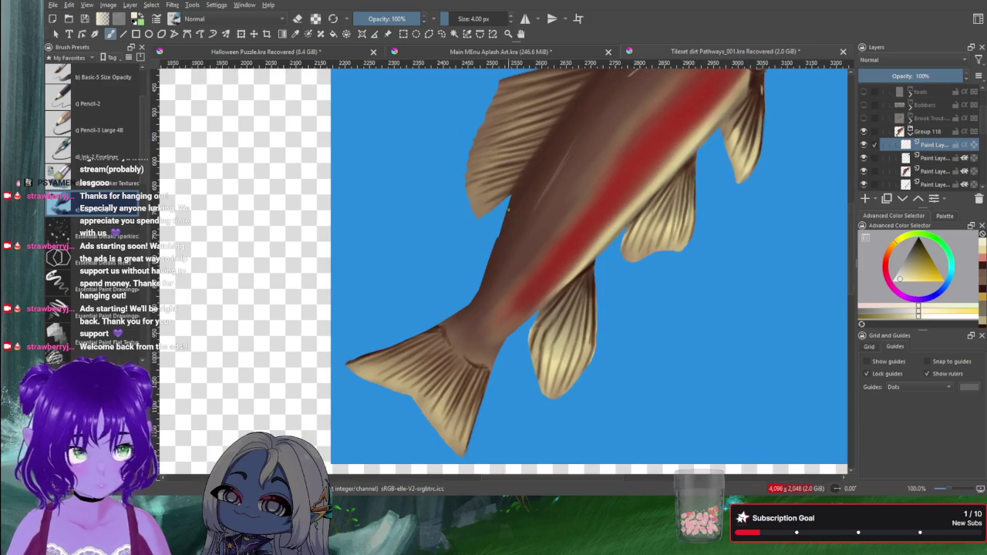
pyautogui.scroll(1, 537, 278)
pyautogui.scroll(-2, 538, 277)
pyautogui.scroll(1, 562, 251)
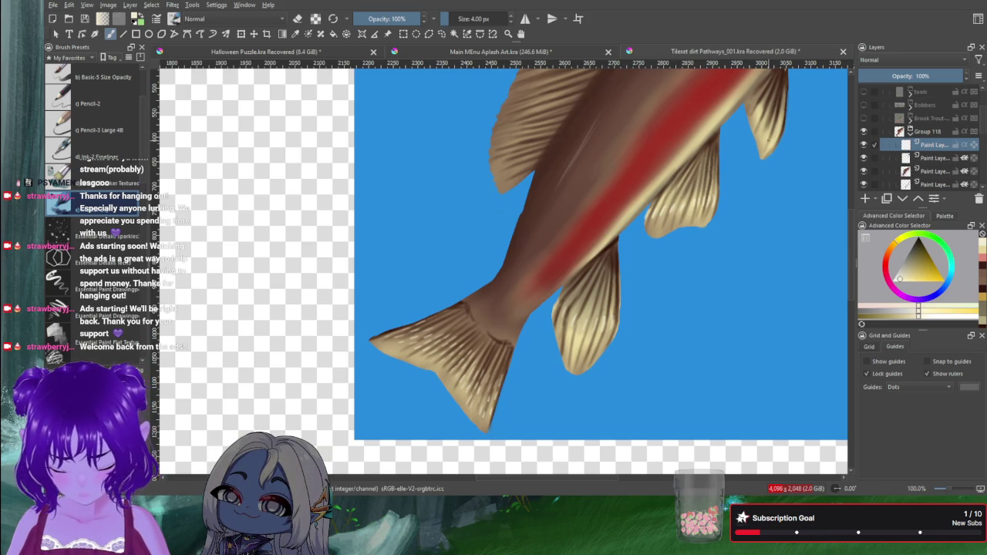
pyautogui.moveTo(528, 240); pyautogui.dragTo(500, 361)
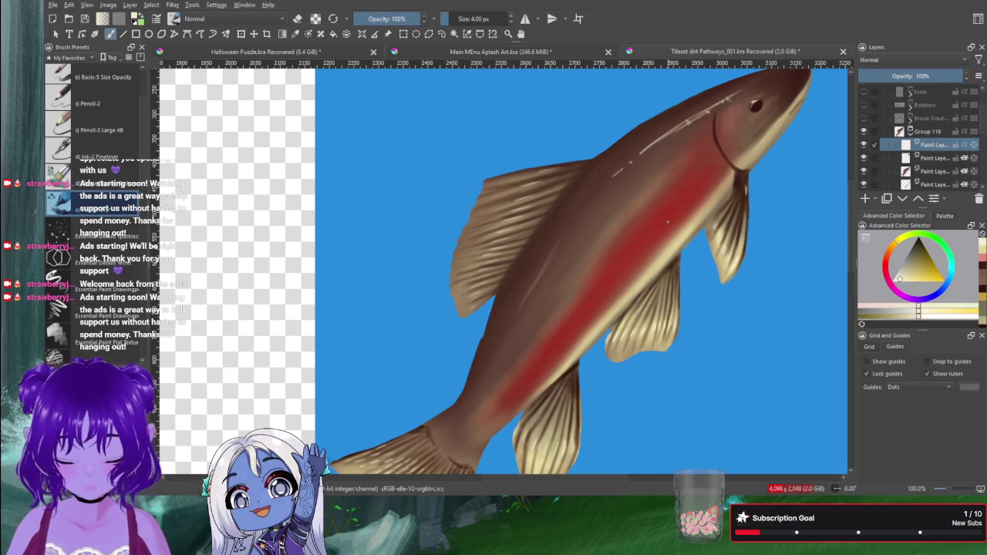
pyautogui.click(901, 186)
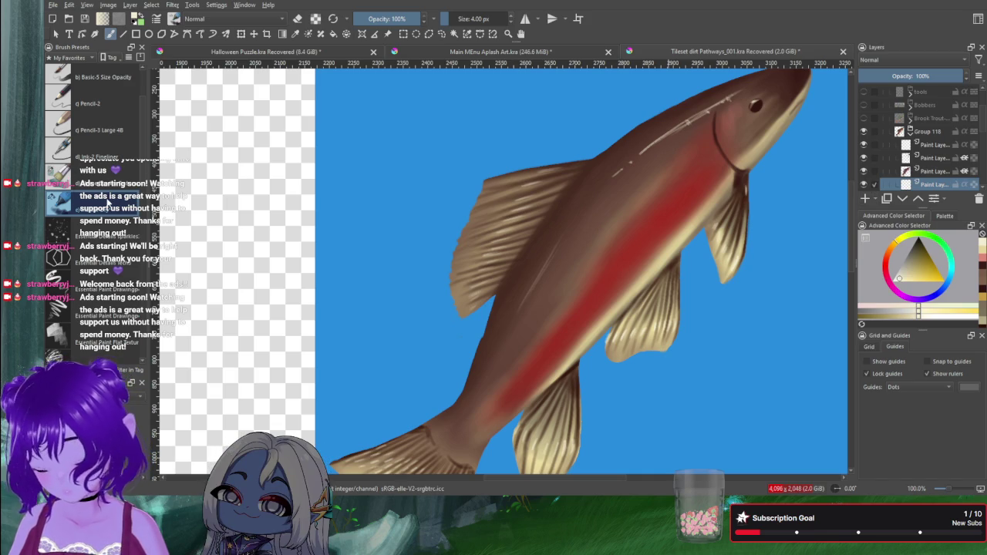
# Sample the fish's dark reddish-brown and switch to a larger brush preset at 28 px.
pyautogui.keyDown('ctrl'); pyautogui.click(568, 275); pyautogui.keyUp('ctrl')
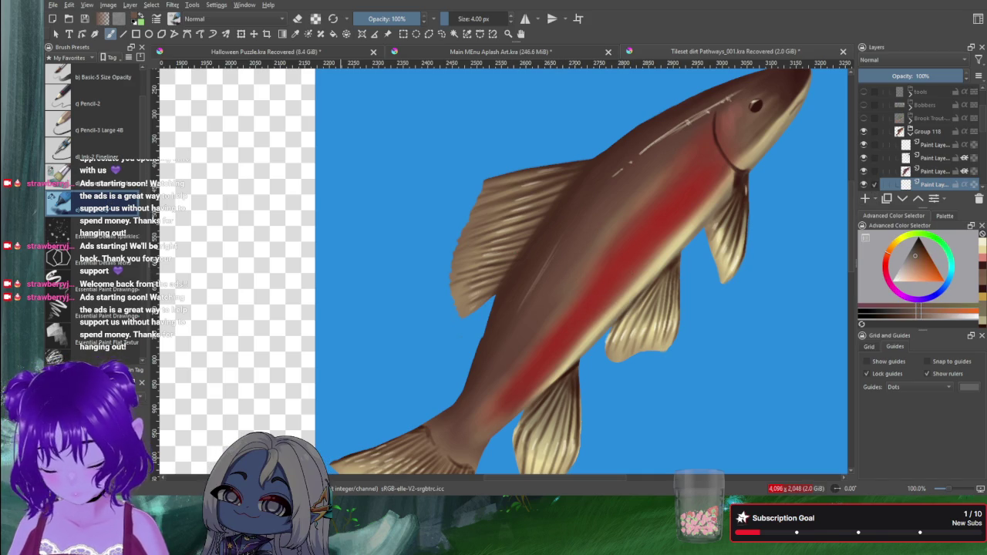
pyautogui.press('/')
pyautogui.press(']')
pyautogui.press(']')
pyautogui.press(']')
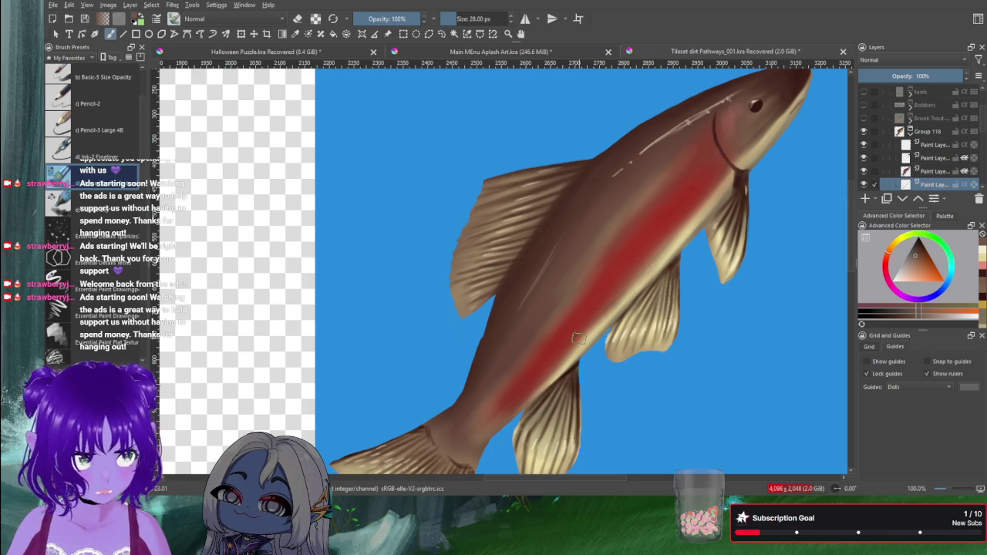
pyautogui.press('pageup')
pyautogui.press('pageup')
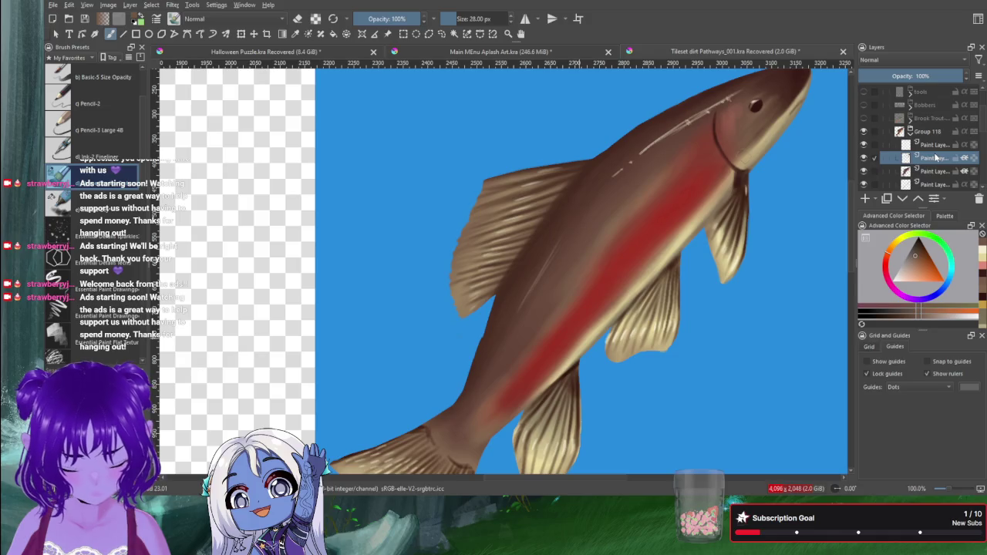
# Resize the brush to 22 px, pick a pale tan, and frame the head beside the reference chart.
pyautogui.keyDown('ctrl'); pyautogui.click(749, 154); pyautogui.keyUp('ctrl')
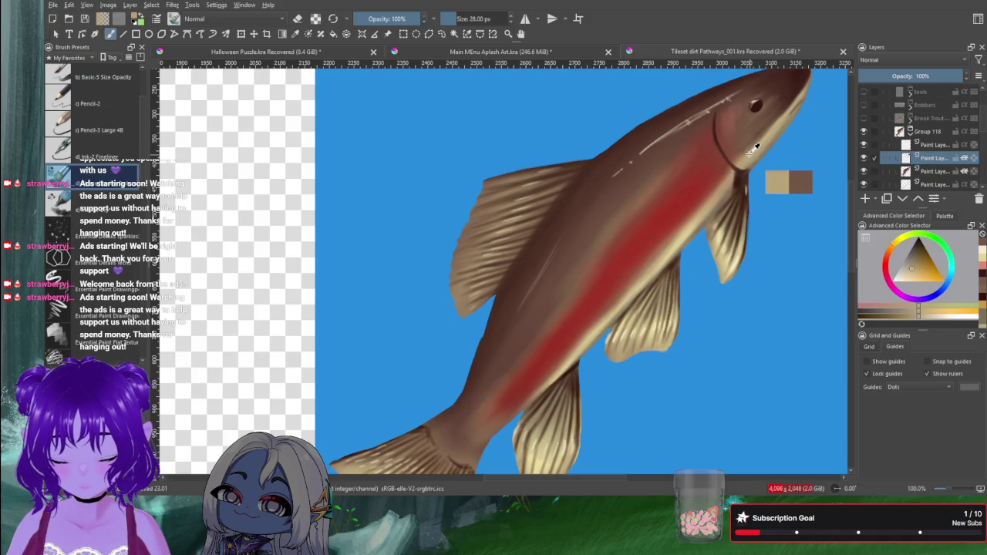
pyautogui.press('[')
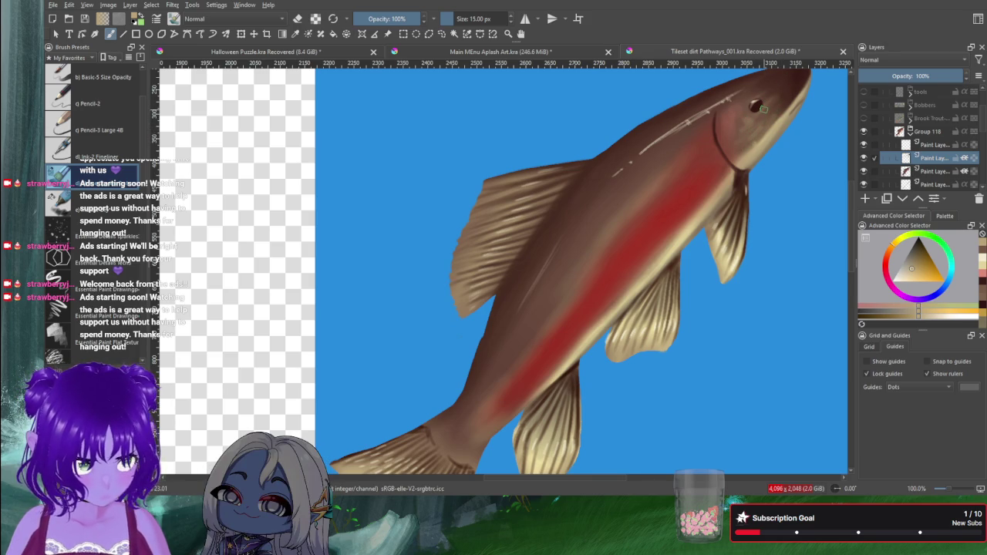
pyautogui.click(919, 258)
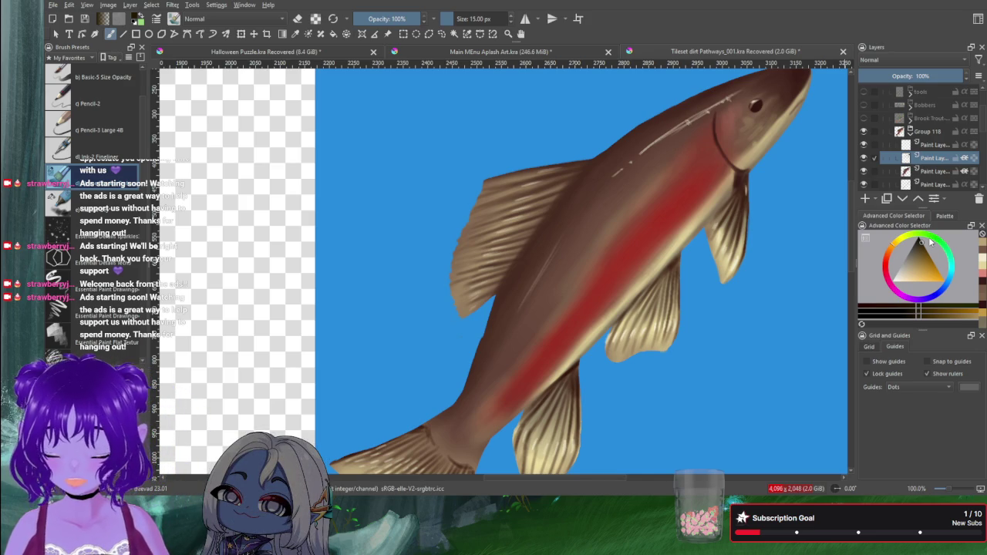
pyautogui.moveTo(640, 213); pyautogui.dragTo(576, 300)
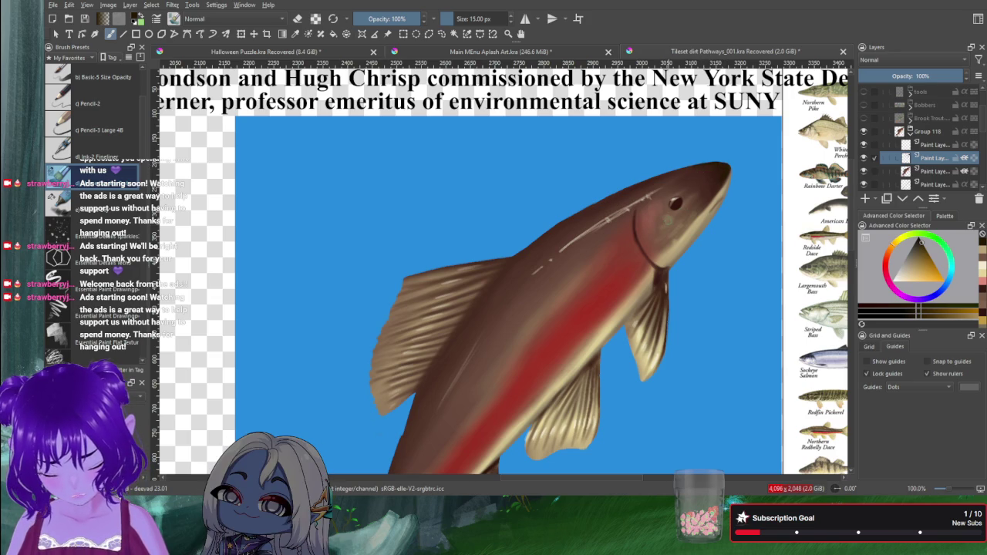
# Reduce the brush to 7 px, sample the head's brown, and view along the fish's back.
pyautogui.press('[')
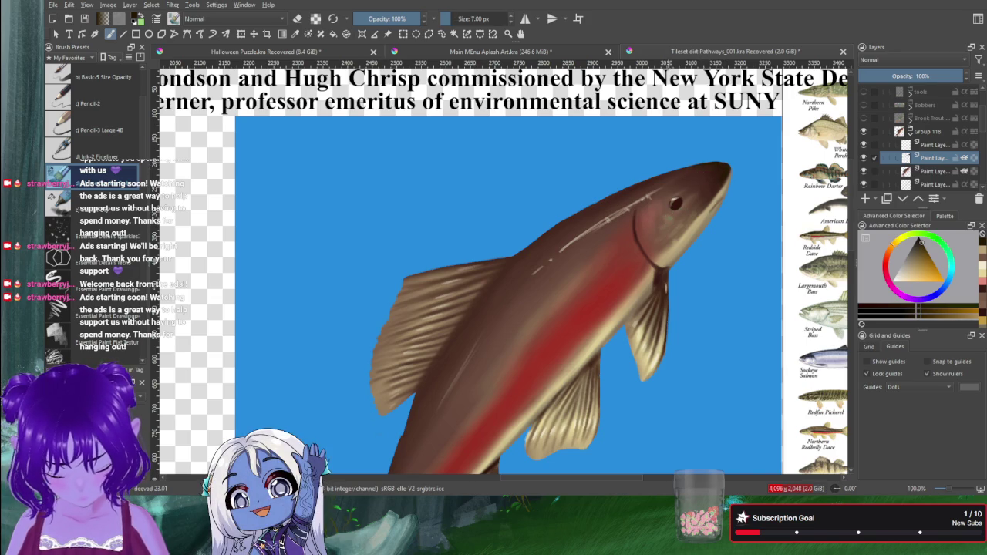
pyautogui.scroll(1, 674, 203)
pyautogui.scroll(2, 684, 195)
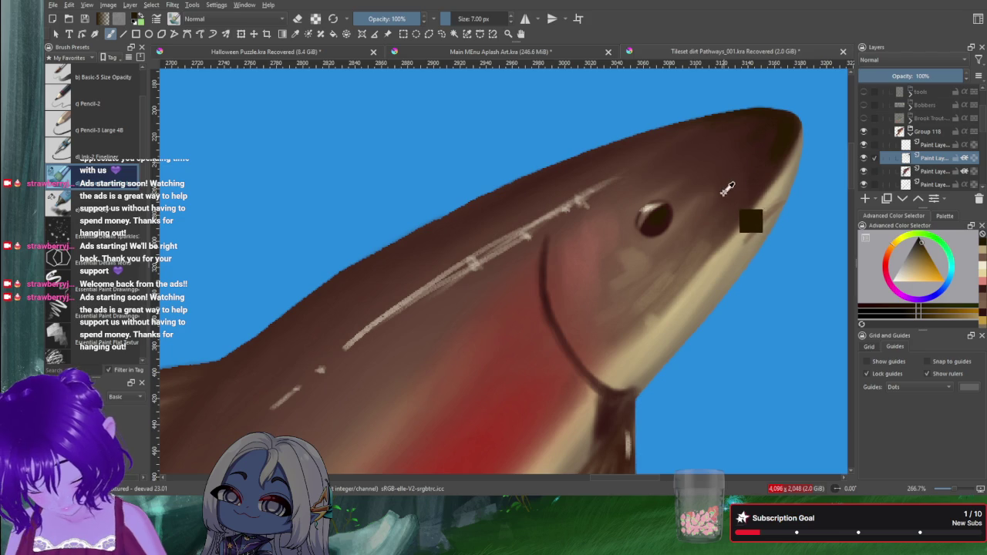
pyautogui.keyDown('ctrl'); pyautogui.click(677, 225); pyautogui.keyUp('ctrl')
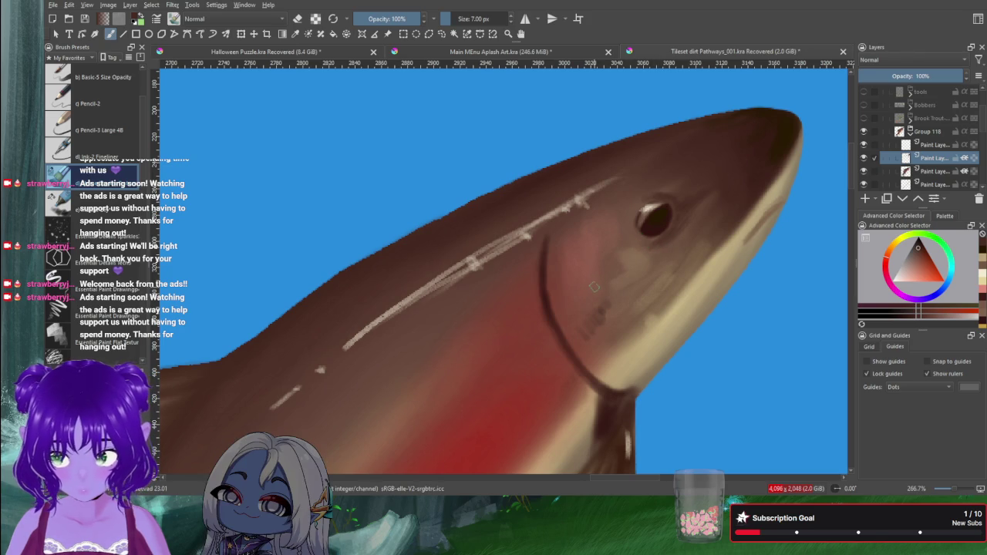
pyautogui.moveTo(524, 291); pyautogui.dragTo(704, 236)
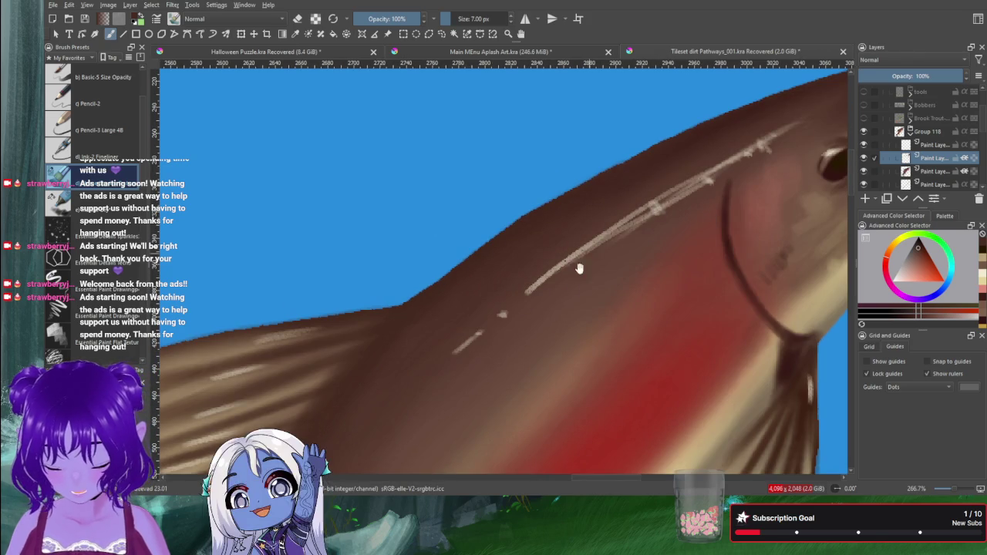
pyautogui.moveTo(522, 286); pyautogui.dragTo(557, 207)
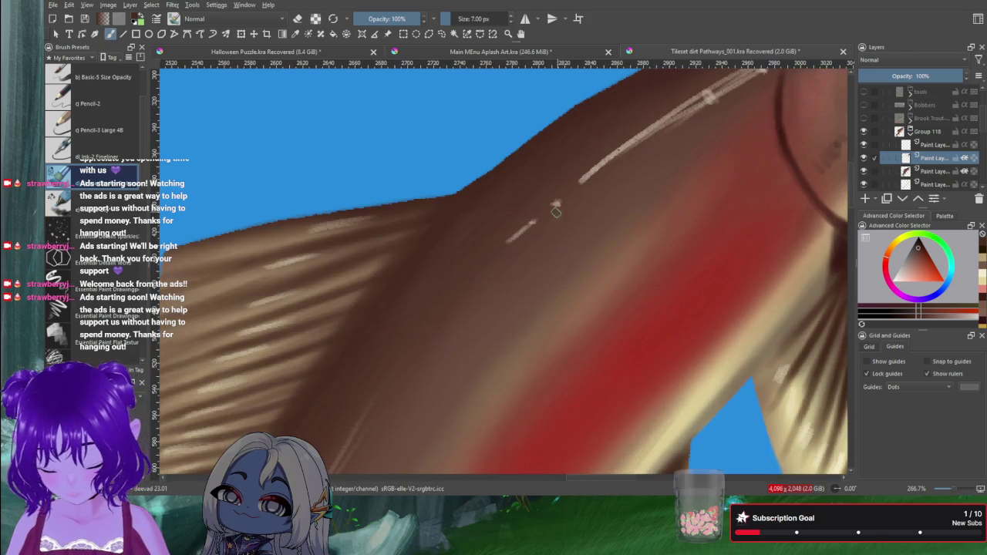
pyautogui.scroll(-2, 560, 243)
pyautogui.scroll(-3, 561, 243)
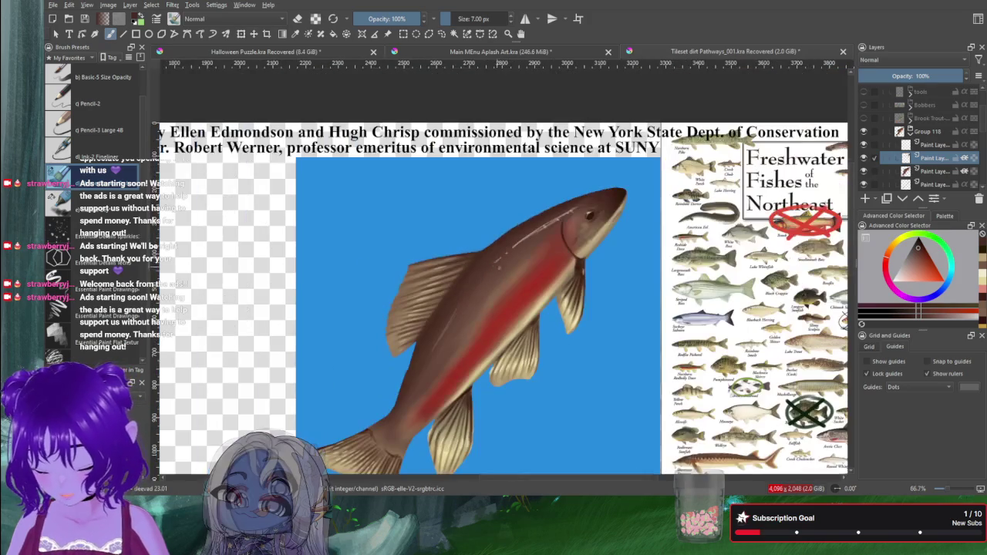
# Bring the tail fin into view, select the bottom paint layer and enlarge the brush.
pyautogui.scroll(1, 618, 245)
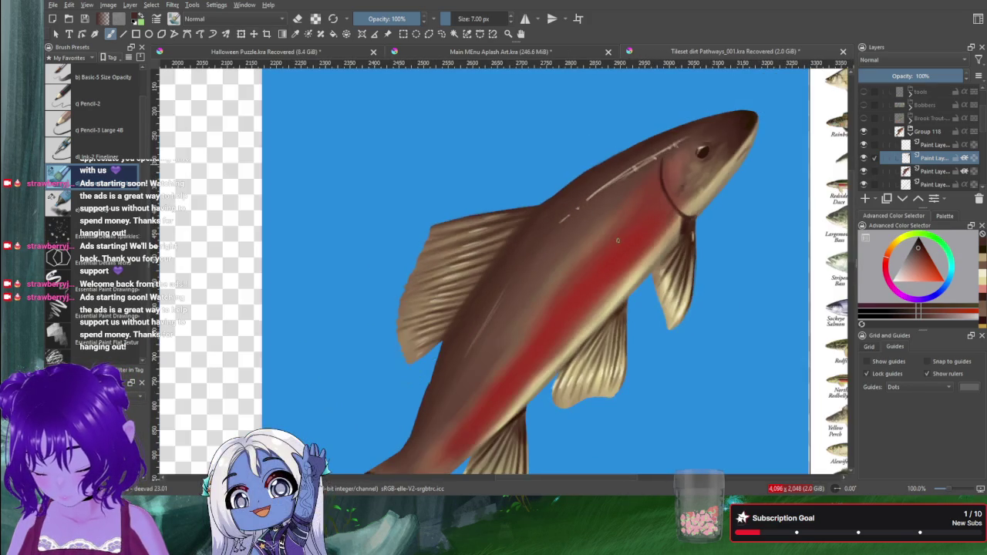
pyautogui.moveTo(618, 246)
pyautogui.mouseDown()
pyautogui.moveTo(690, 207)
pyautogui.moveTo(694, 194)
pyautogui.mouseUp()
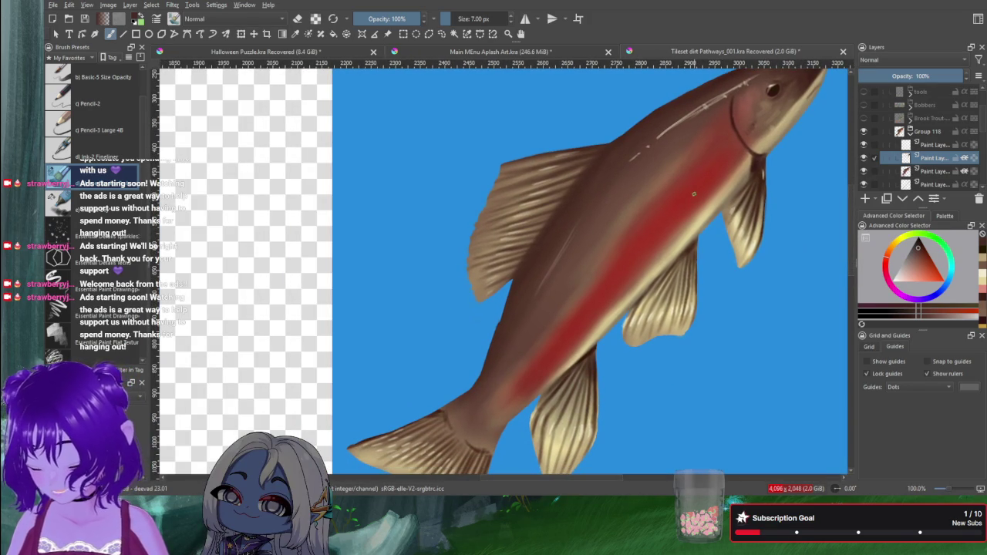
pyautogui.moveTo(688, 170); pyautogui.dragTo(717, 118)
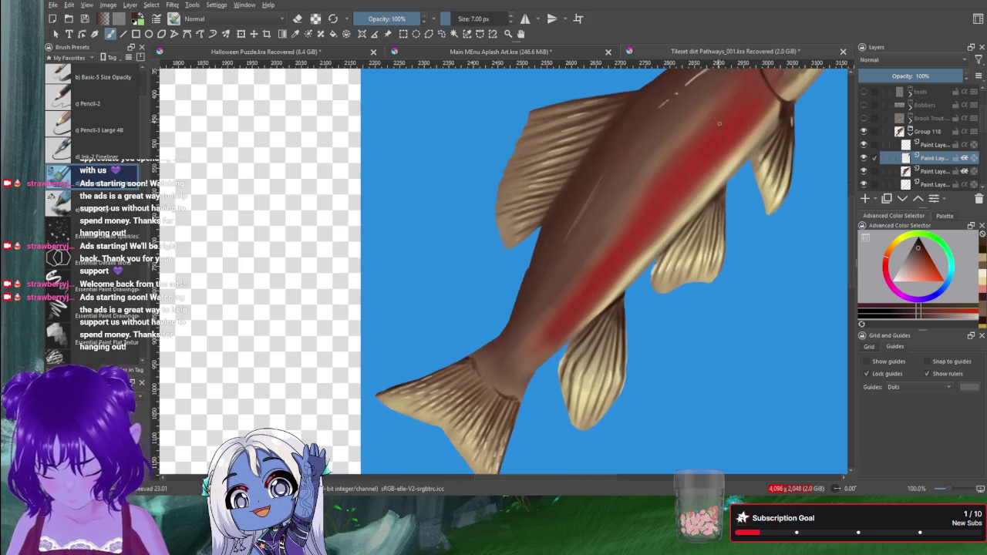
pyautogui.click(931, 185)
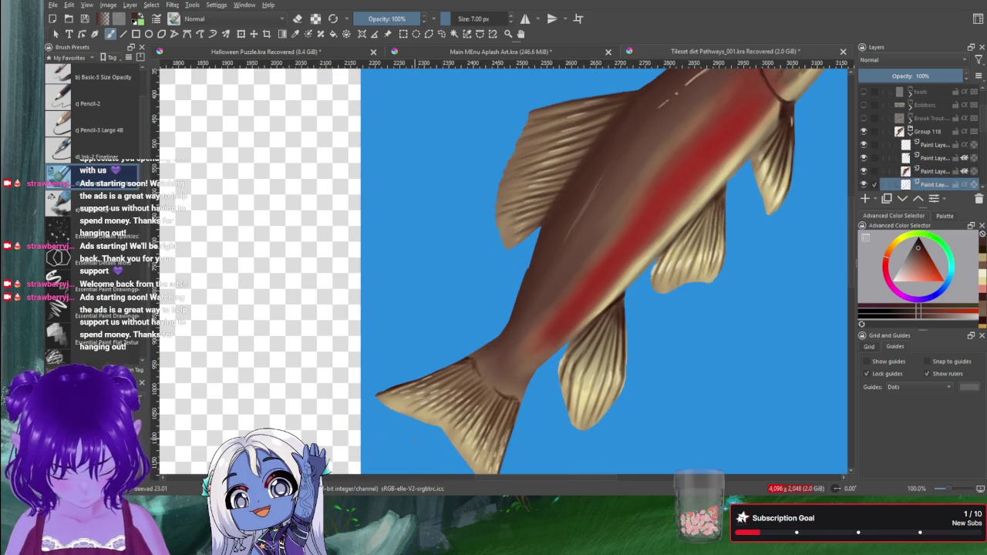
pyautogui.press(']')
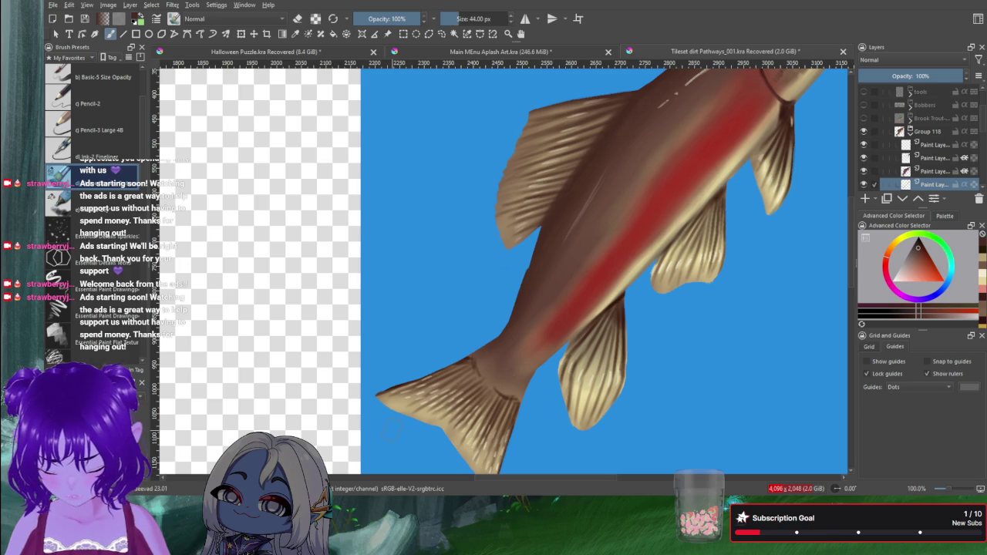
# Darken the tail fin's tip and lower edges, with Inherit Alpha confining the shading.
pyautogui.moveTo(390, 436); pyautogui.dragTo(347, 358)
pyautogui.moveTo(388, 395)
pyautogui.mouseDown()
pyautogui.moveTo(349, 346)
pyautogui.moveTo(416, 409)
pyautogui.mouseUp()
pyautogui.moveTo(385, 359); pyautogui.dragTo(461, 441)
pyautogui.moveTo(436, 405)
pyautogui.mouseDown()
pyautogui.moveTo(475, 457)
pyautogui.moveTo(467, 410)
pyautogui.mouseUp()
pyautogui.moveTo(448, 381)
pyautogui.mouseDown()
pyautogui.moveTo(479, 424)
pyautogui.moveTo(461, 462)
pyautogui.mouseUp()
pyautogui.moveTo(455, 399); pyautogui.dragTo(444, 443)
pyautogui.moveTo(456, 367)
pyautogui.mouseDown()
pyautogui.moveTo(437, 417)
pyautogui.moveTo(406, 408)
pyautogui.mouseUp()
pyautogui.moveTo(421, 351)
pyautogui.mouseDown()
pyautogui.moveTo(375, 392)
pyautogui.moveTo(361, 359)
pyautogui.moveTo(446, 331)
pyautogui.moveTo(451, 313)
pyautogui.moveTo(456, 372)
pyautogui.moveTo(489, 371)
pyautogui.mouseUp()
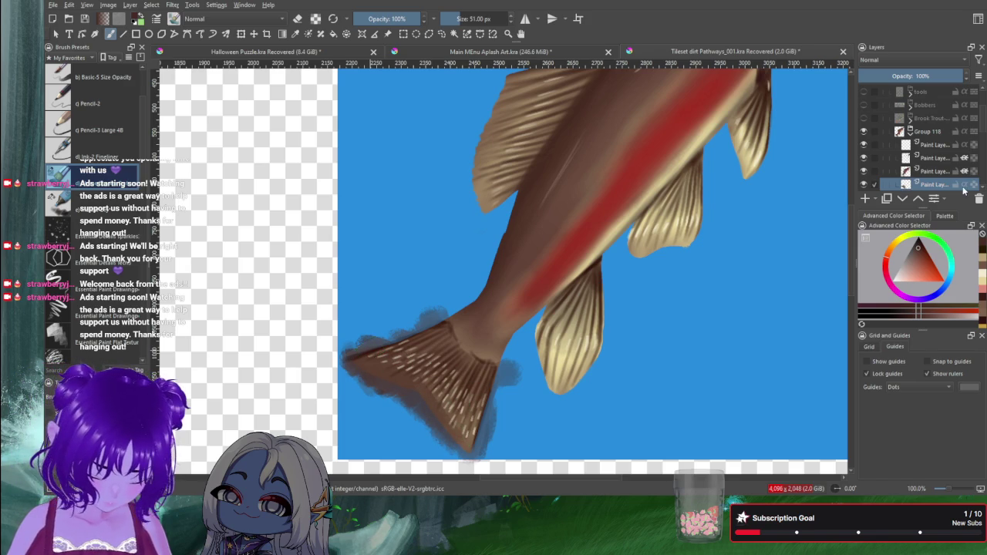
pyautogui.click(964, 180)
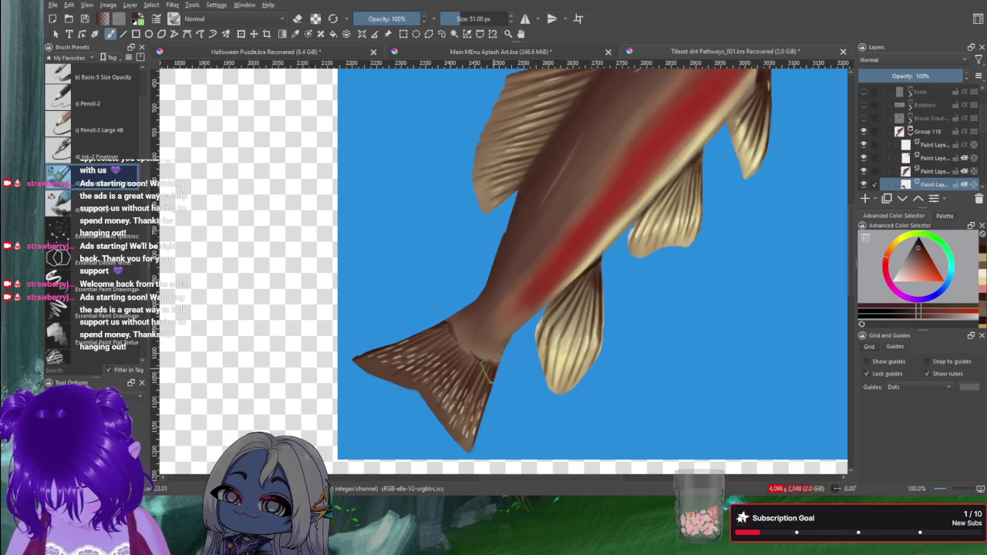
pyautogui.press('[')
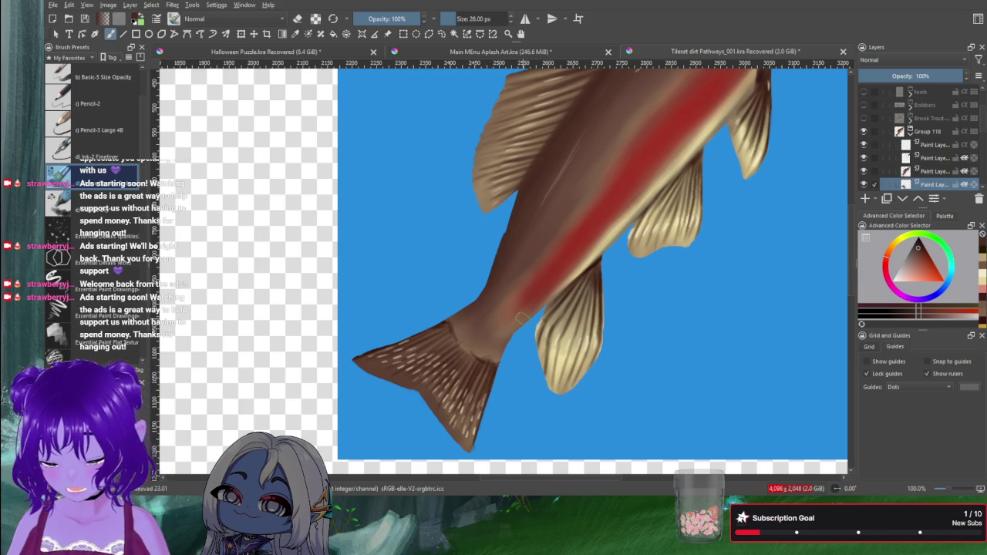
# Shrink the brush, switch to erasing, and apply the scale texture's angle along the body.
pyautogui.press('[')
pyautogui.press('[')
pyautogui.press('[')
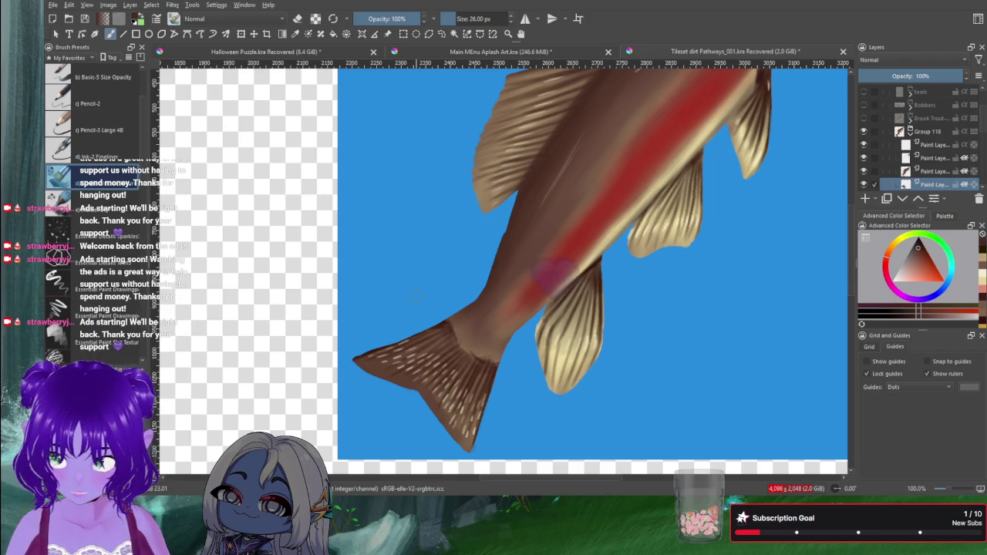
pyautogui.press('e')
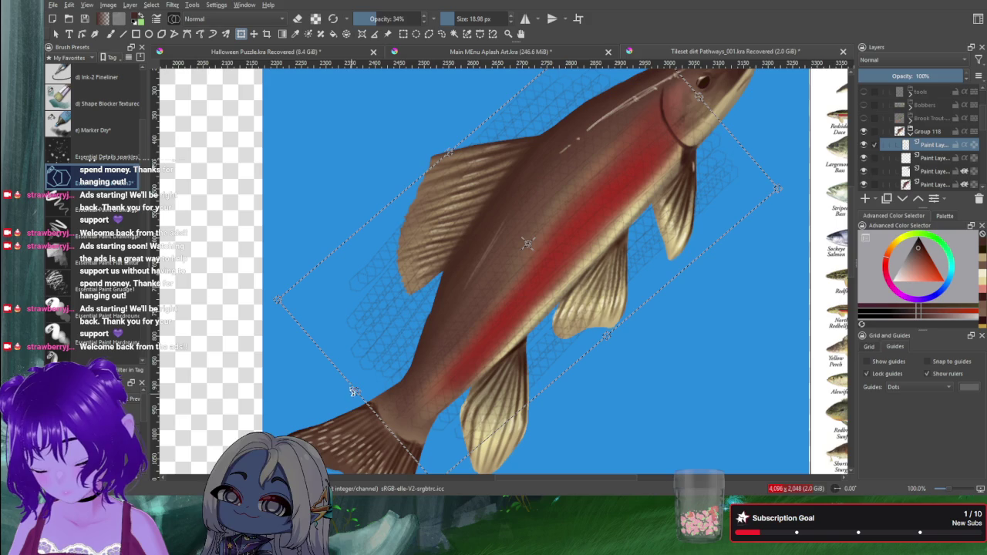
pyautogui.press('Return')
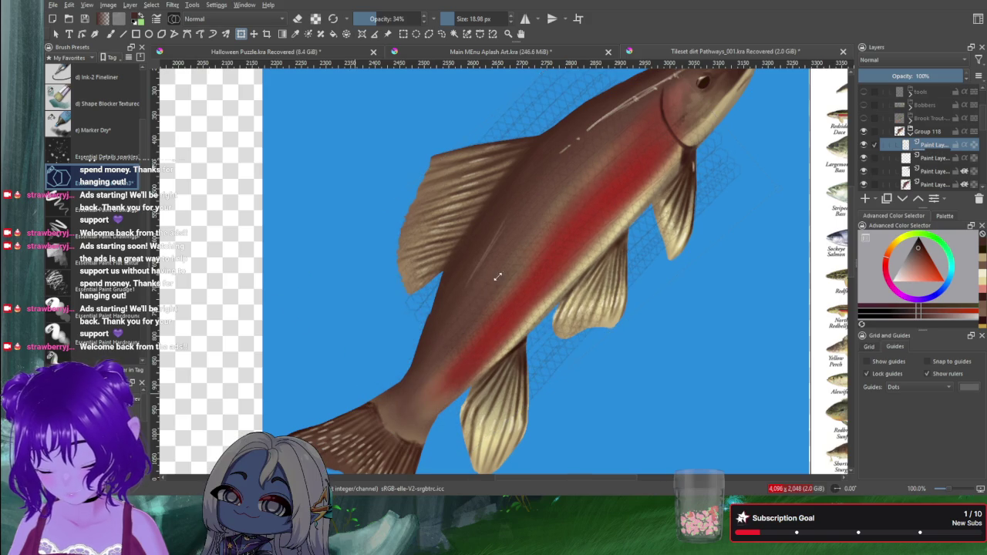
# Shift the scale texture slightly left, then down toward the tail, applying each transform.
pyautogui.click(513, 261)
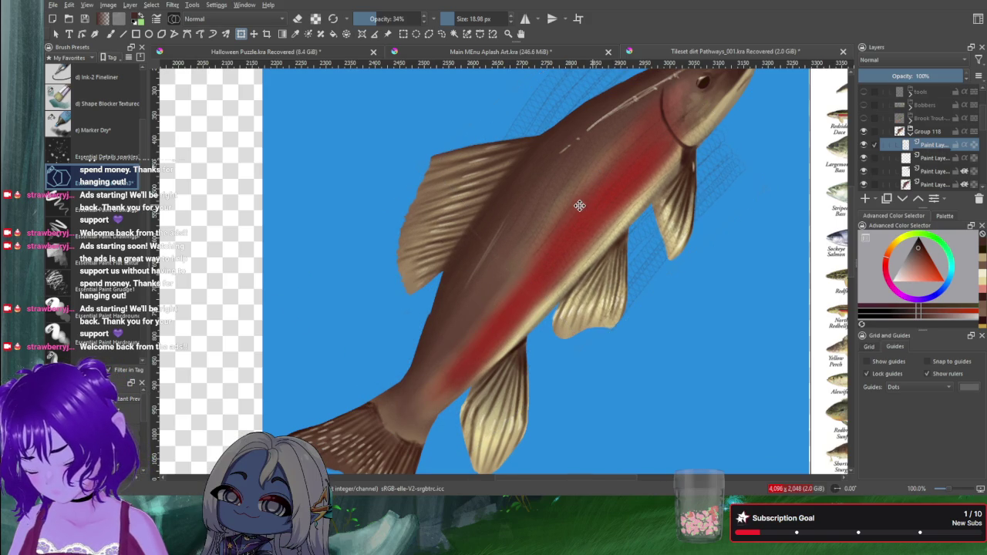
pyautogui.moveTo(592, 203); pyautogui.dragTo(574, 209)
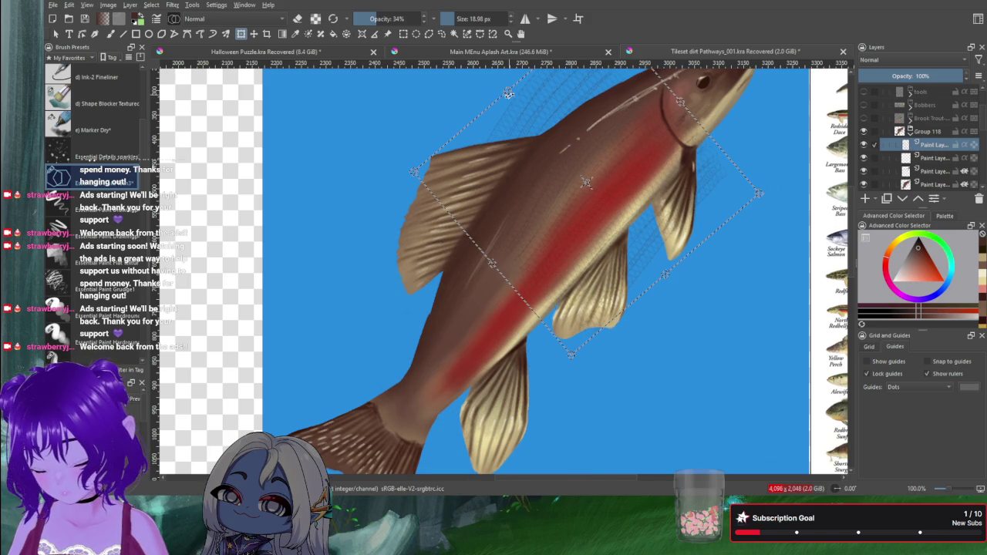
pyautogui.press('Return')
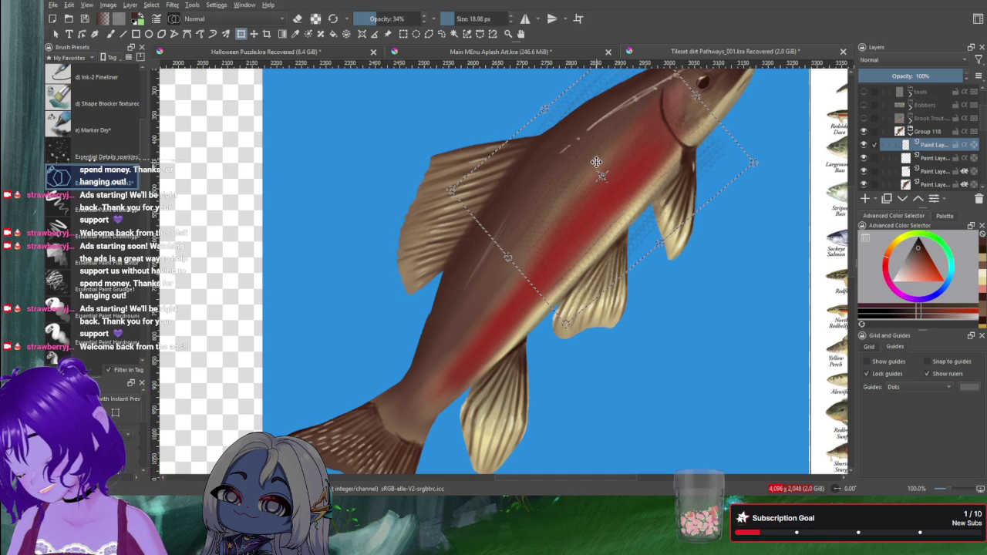
pyautogui.press('Return')
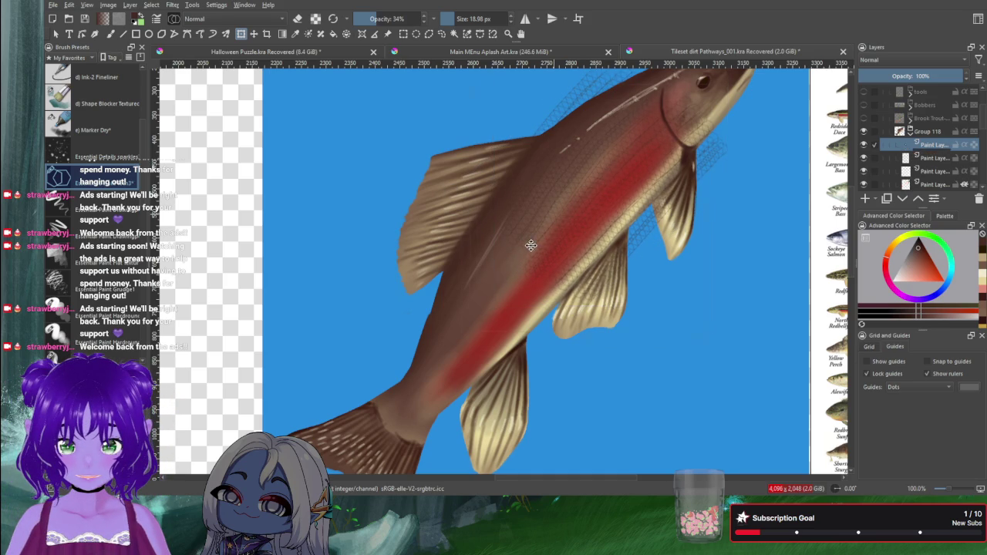
pyautogui.moveTo(421, 357)
pyautogui.mouseDown()
pyautogui.moveTo(379, 396)
pyautogui.moveTo(398, 352)
pyautogui.mouseUp()
pyautogui.hotkey('ctrl', 't')
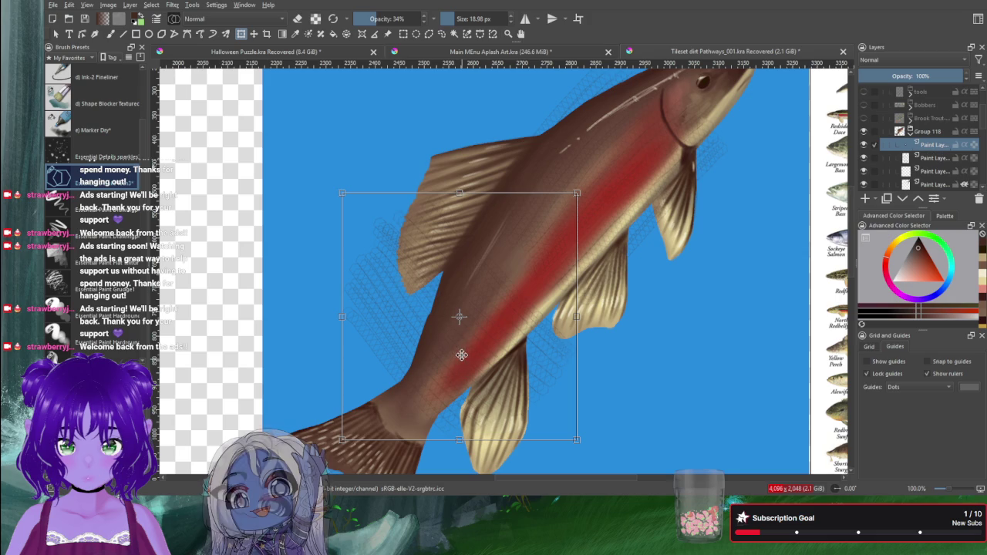
# Rotate the lower scale-texture patch to follow the fish's belly and commit the transform.
pyautogui.press('Return')
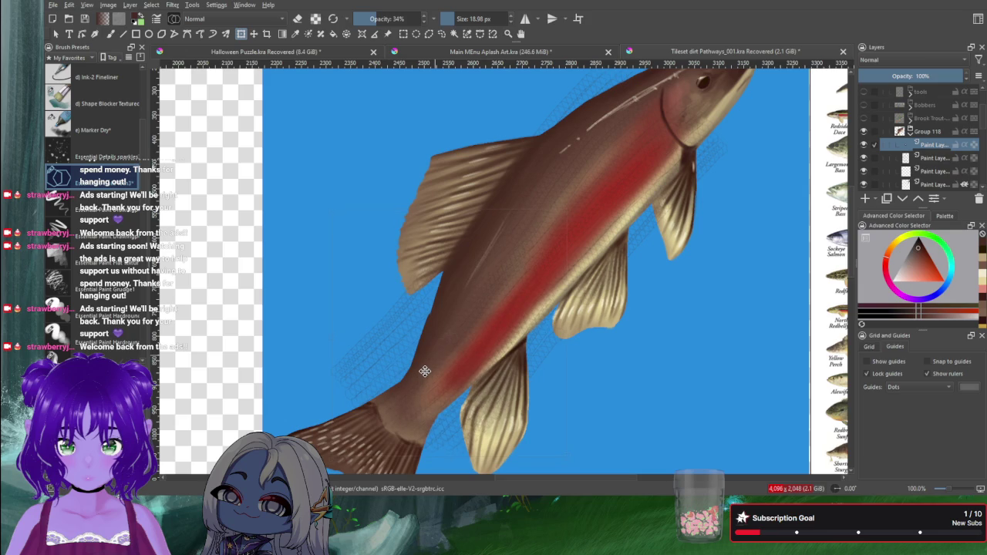
pyautogui.hotkey('ctrl', 't')
pyautogui.press('Return')
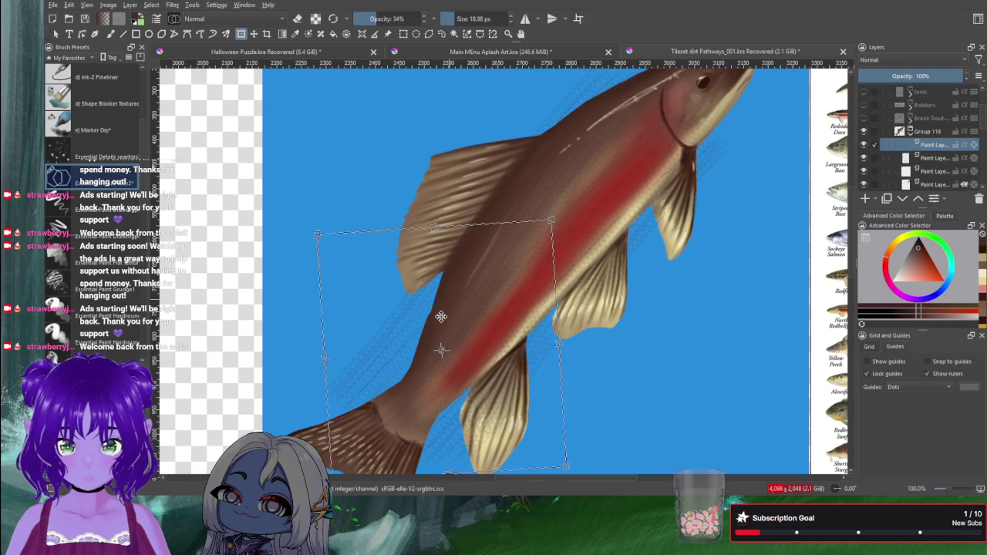
pyautogui.moveTo(552, 220); pyautogui.dragTo(561, 209)
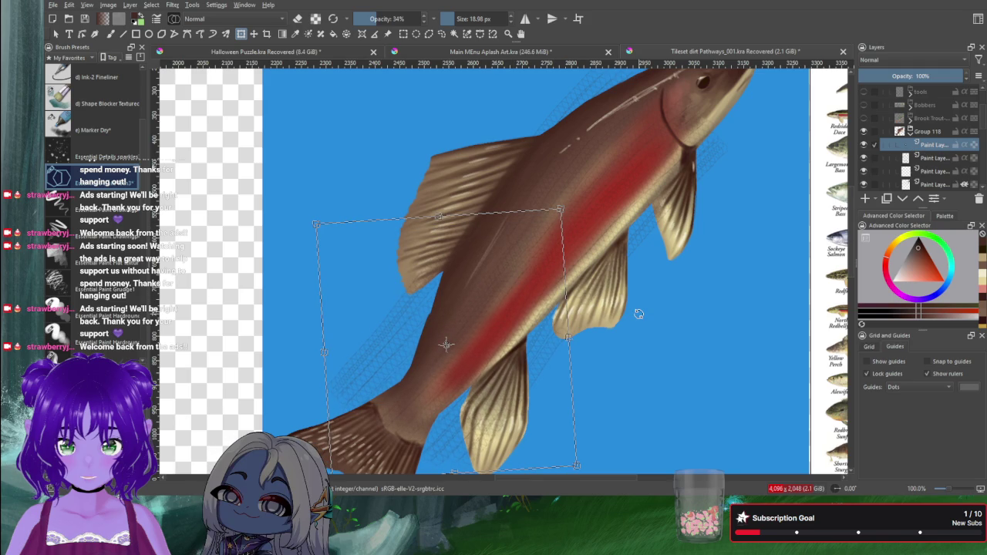
pyautogui.press('Return')
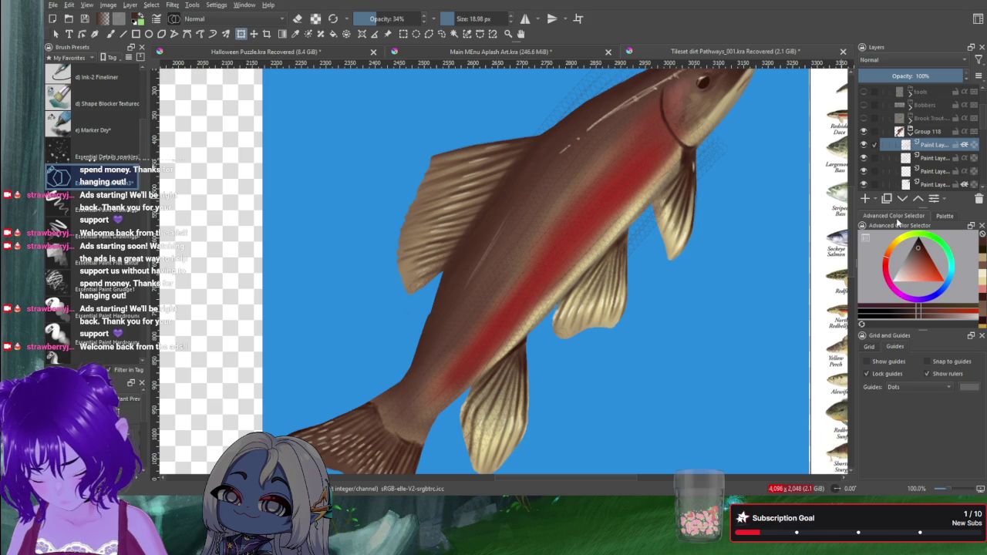
# Clip the texture to the fish with Inherit Alpha and pick the Shape Blocker Textured brush.
pyautogui.hotkey('ctrl', 'z')
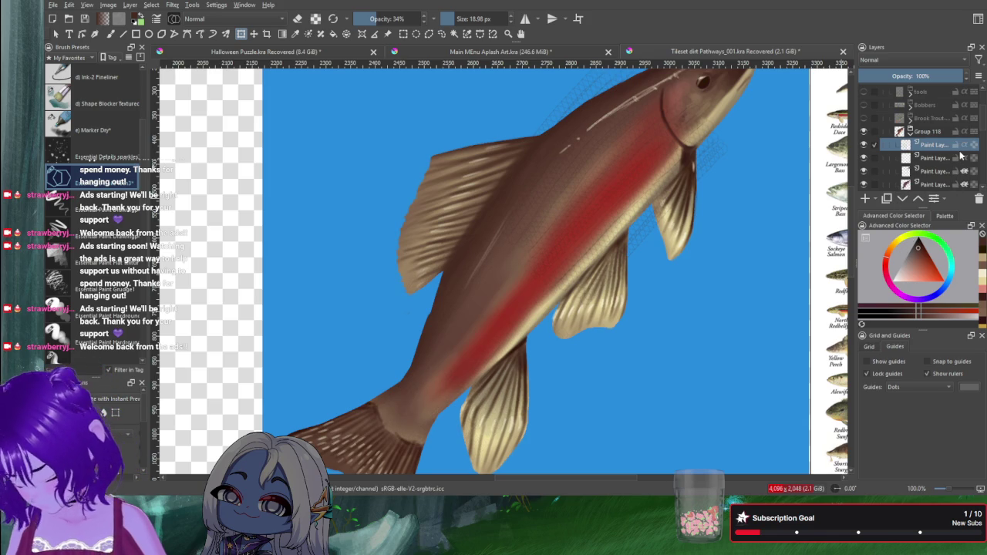
pyautogui.hotkey('ctrl', 'z')
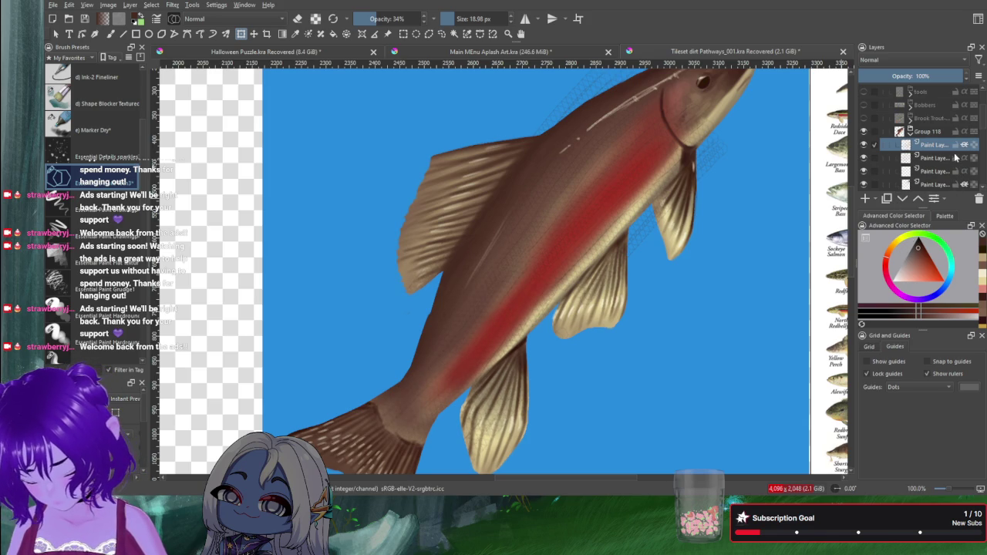
pyautogui.hotkey('ctrl', 'z')
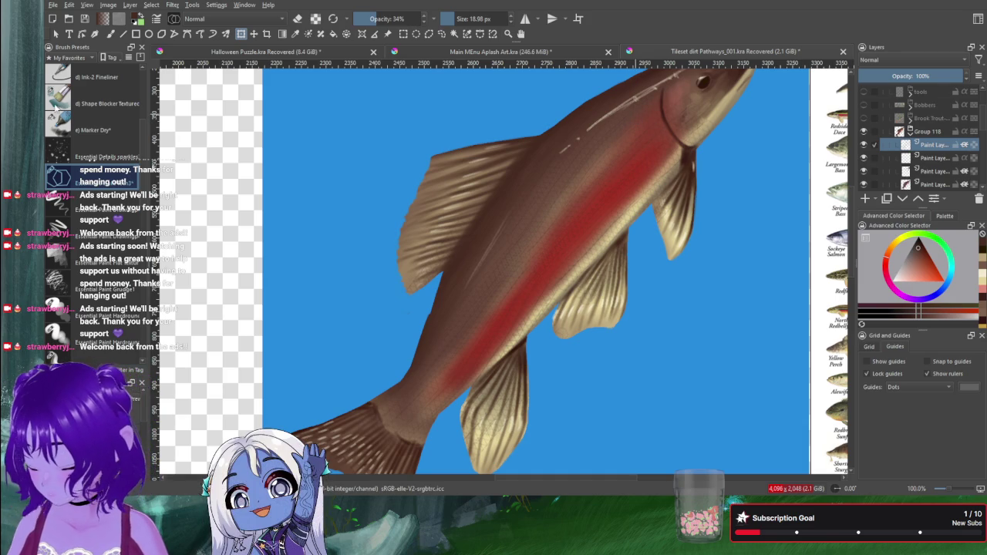
pyautogui.press('/')
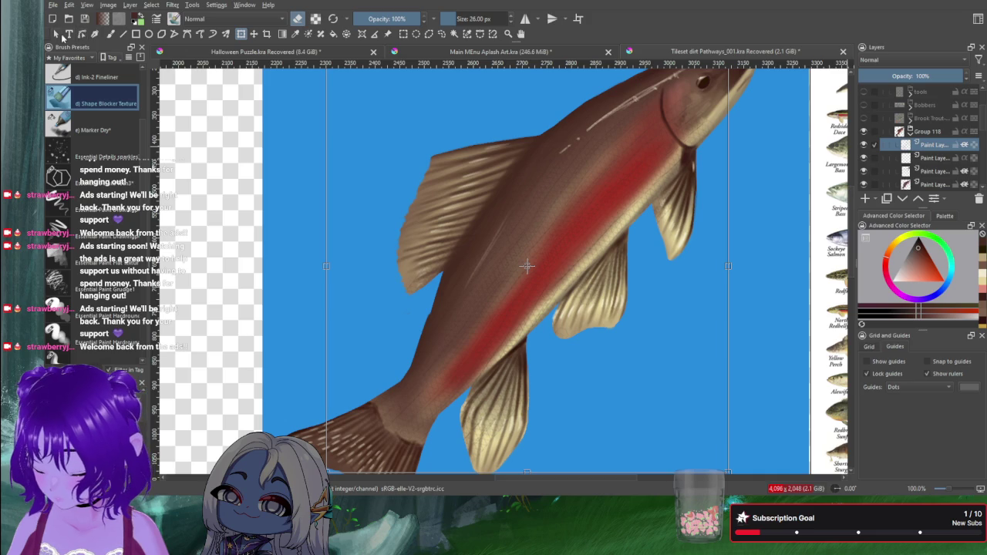
# Lighten a small fin area, then zoom out to 50% and center the whole fish.
pyautogui.click(111, 34)
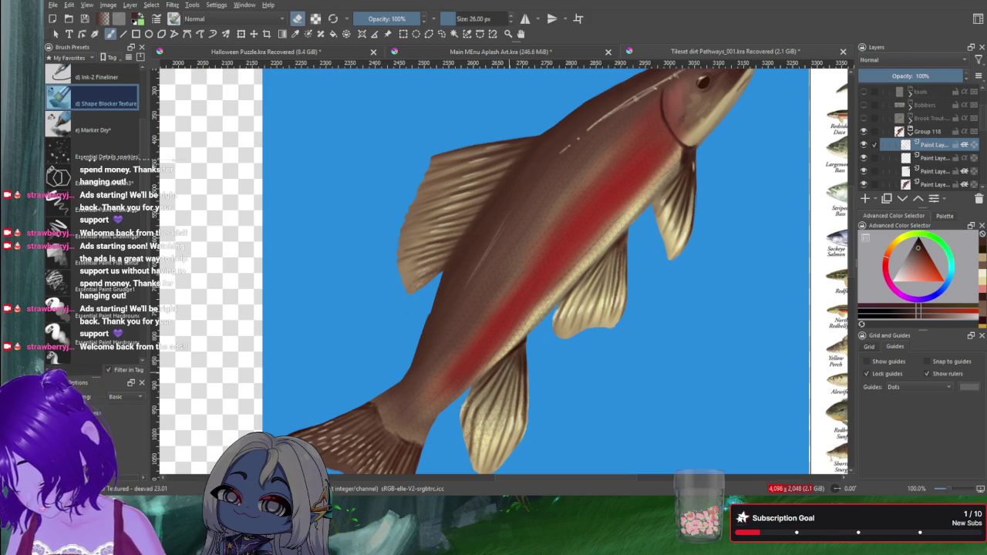
pyautogui.moveTo(484, 421); pyautogui.dragTo(480, 444)
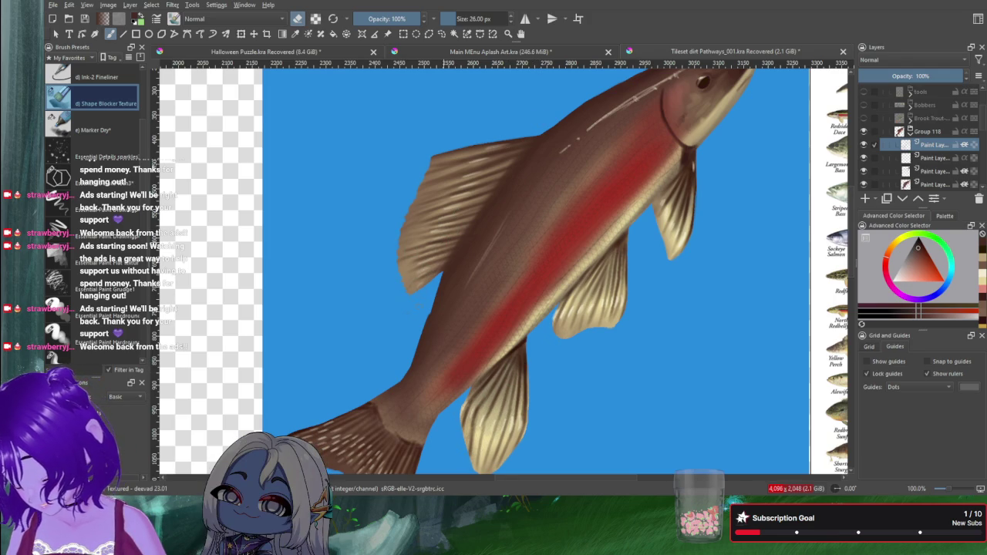
pyautogui.scroll(-2, 467, 300)
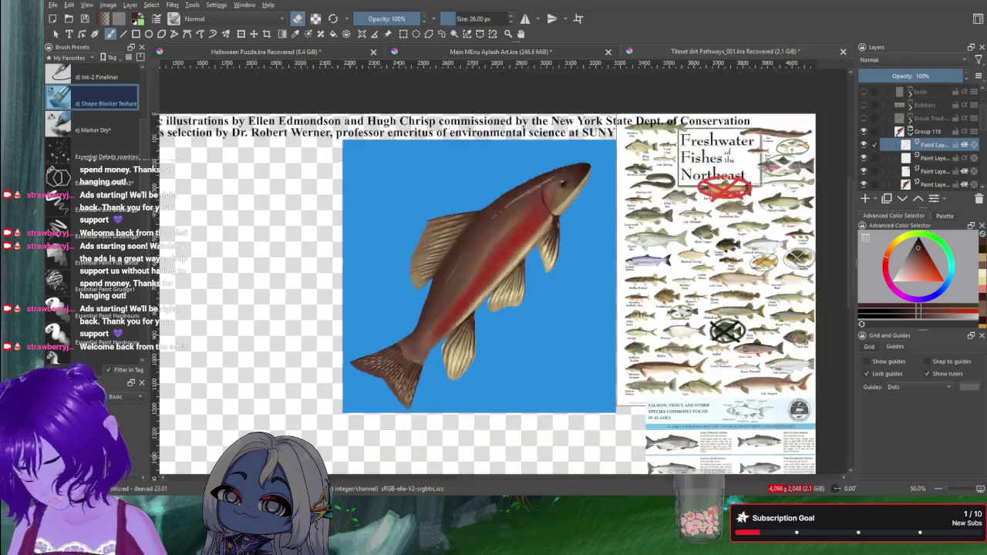
pyautogui.moveTo(468, 300)
pyautogui.mouseDown()
pyautogui.moveTo(535, 259)
pyautogui.moveTo(568, 259)
pyautogui.mouseUp()
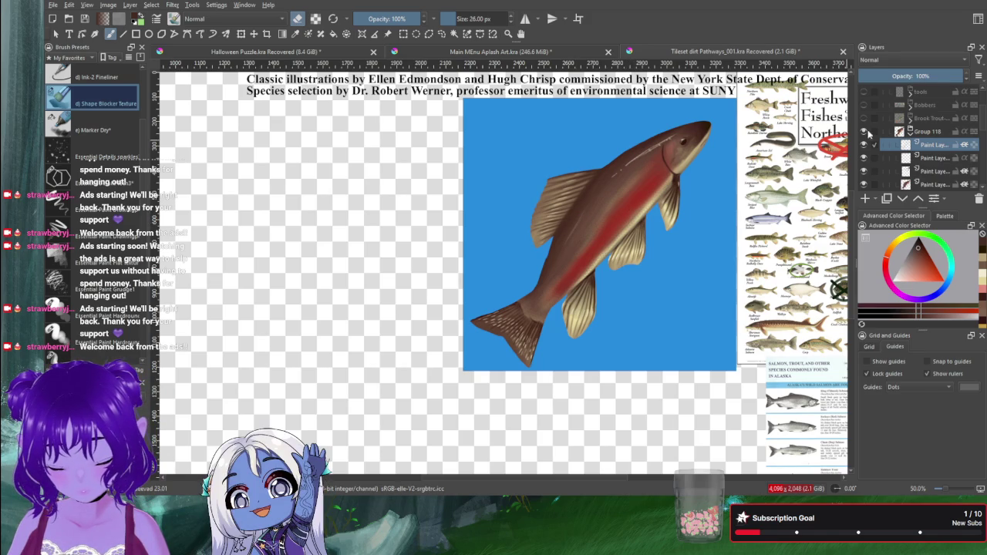
# Rotate Group 118 to a flatter angle and shift the fish up and right.
pyautogui.click(923, 134)
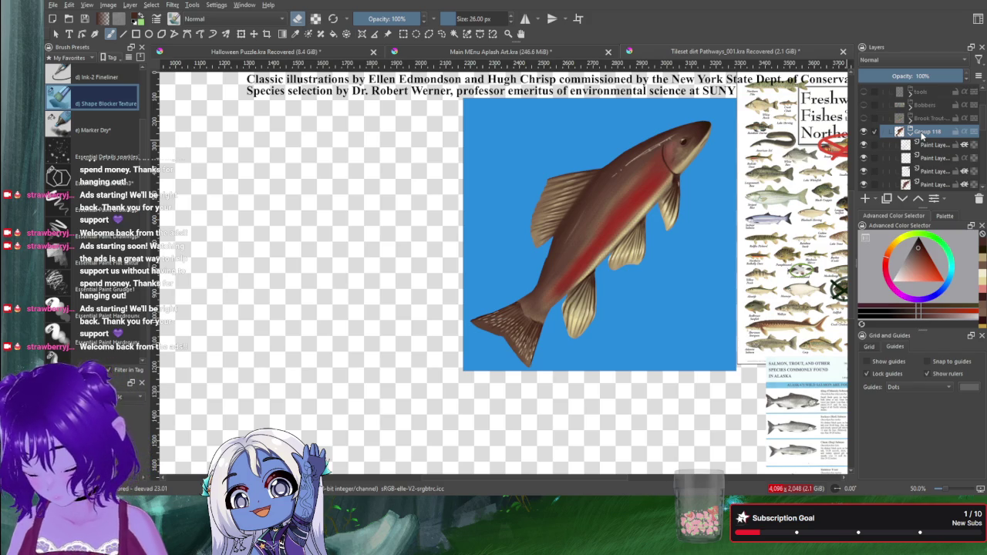
pyautogui.hotkey('ctrl', 't')
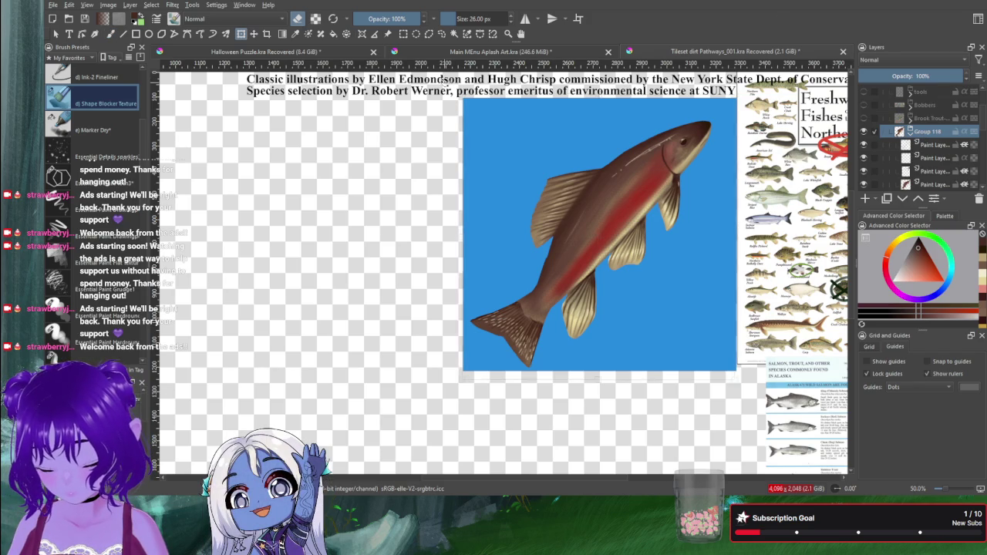
pyautogui.moveTo(445, 80); pyautogui.dragTo(479, 80)
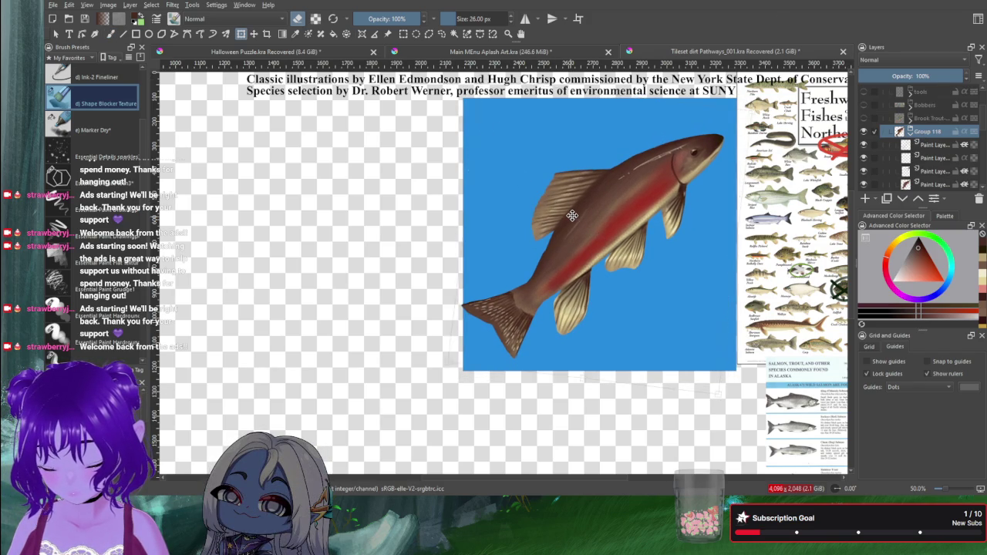
pyautogui.moveTo(570, 217); pyautogui.dragTo(579, 211)
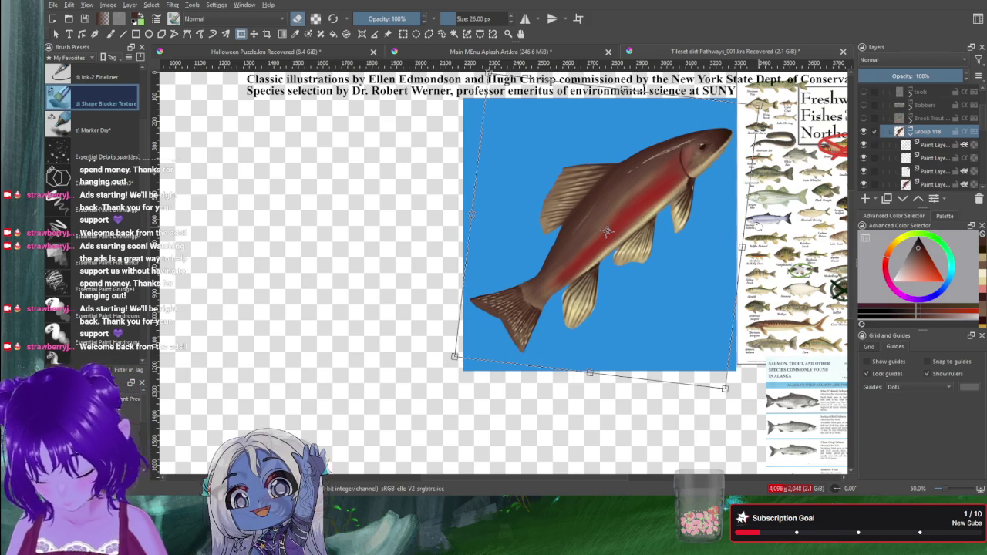
pyautogui.press('Return')
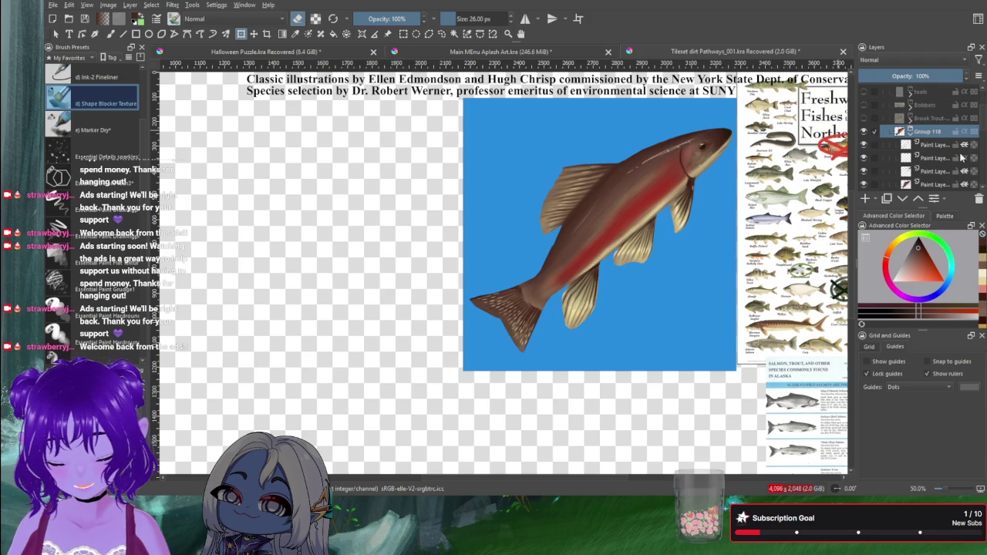
# Select a fish paint layer, choose a light golden-orange colour, and activate the Brush tool.
pyautogui.scroll(-1, 918, 179)
pyautogui.scroll(-1, 920, 179)
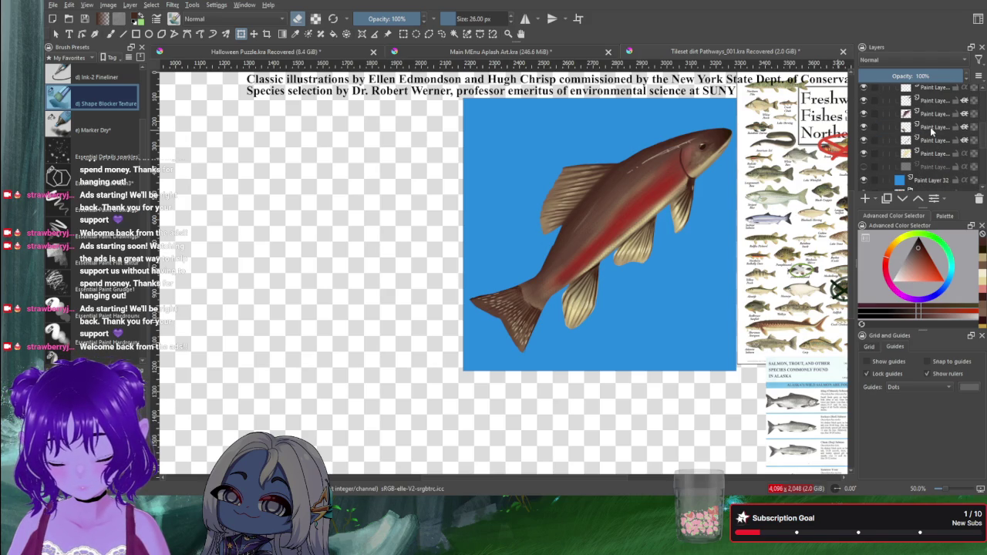
pyautogui.click(931, 131)
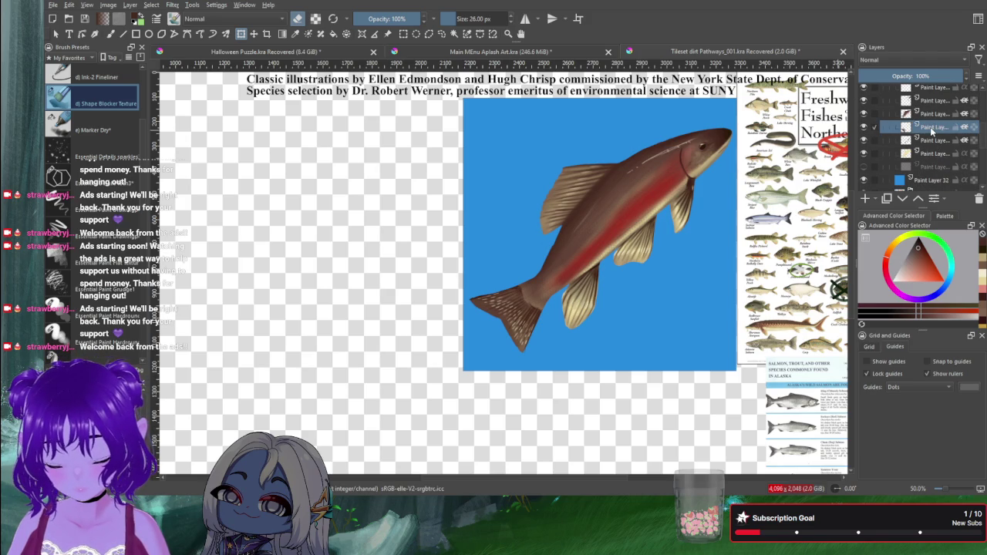
pyautogui.click(914, 263)
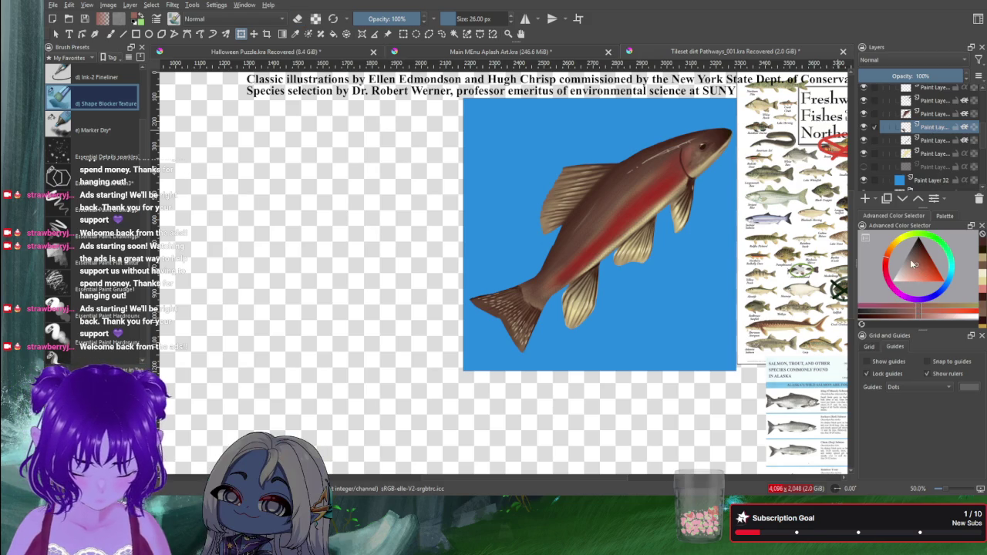
pyautogui.click(893, 255)
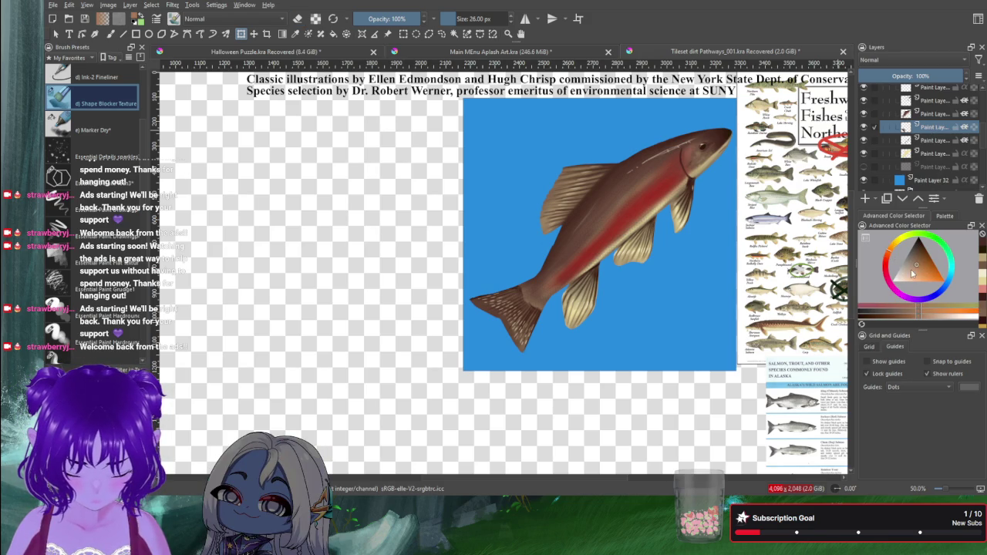
pyautogui.click(918, 274)
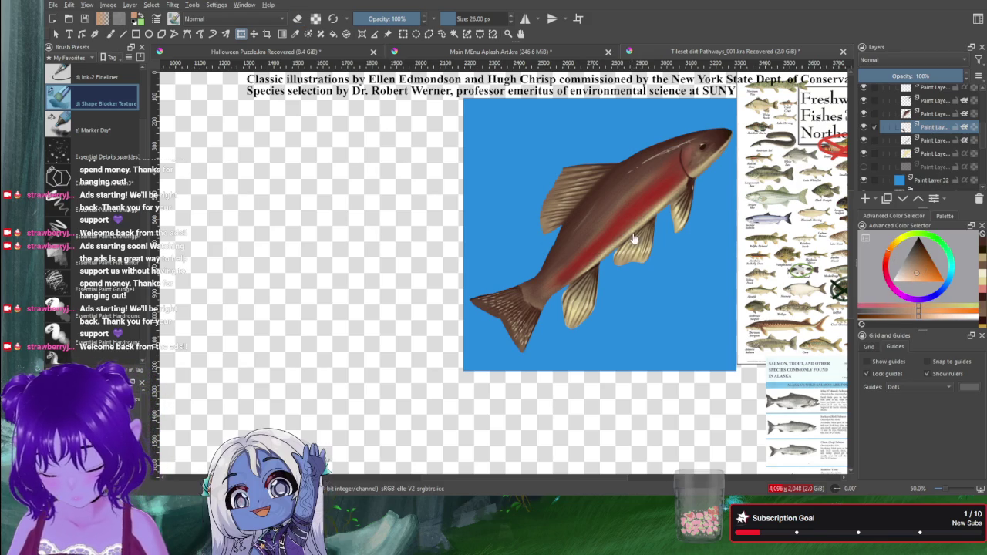
pyautogui.click(923, 278)
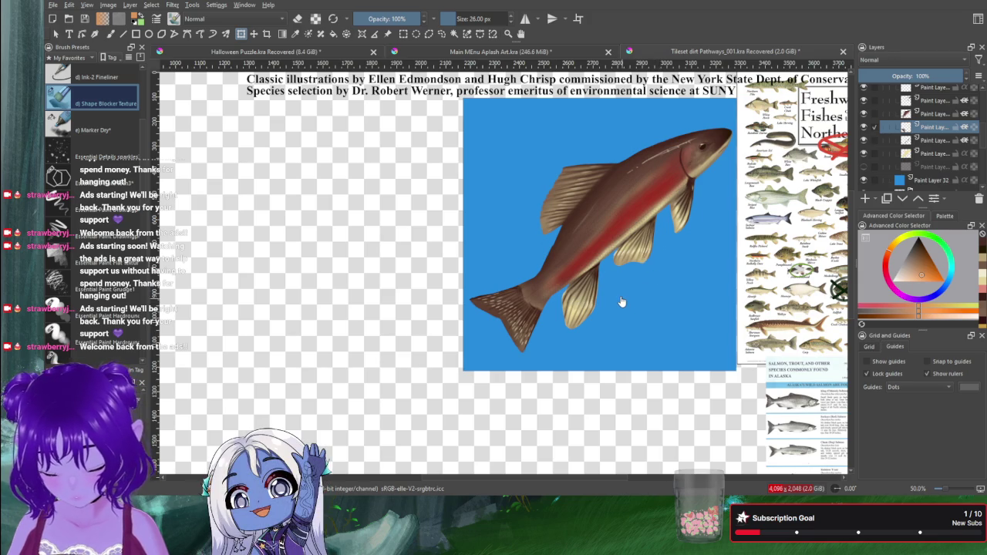
pyautogui.click(110, 34)
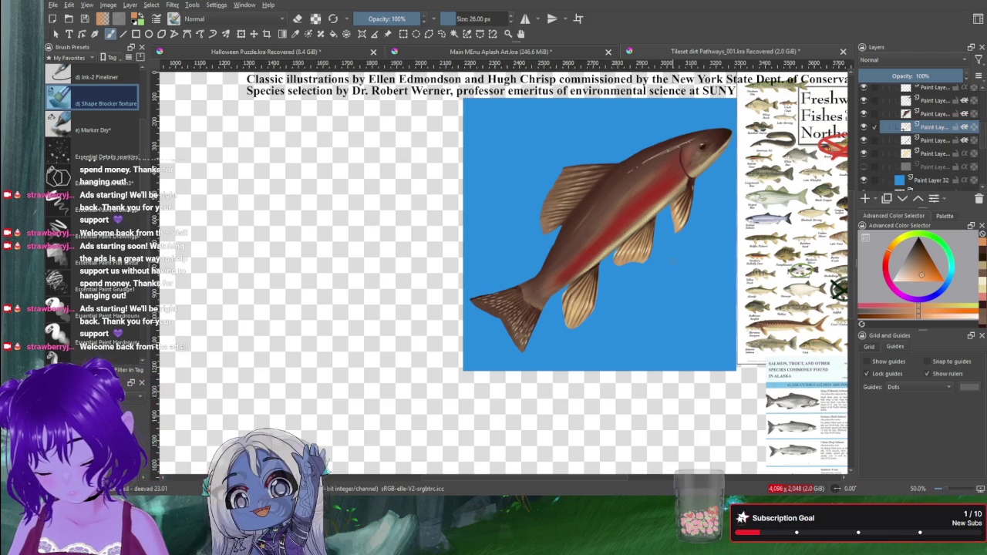
pyautogui.moveTo(670, 245); pyautogui.dragTo(657, 257)
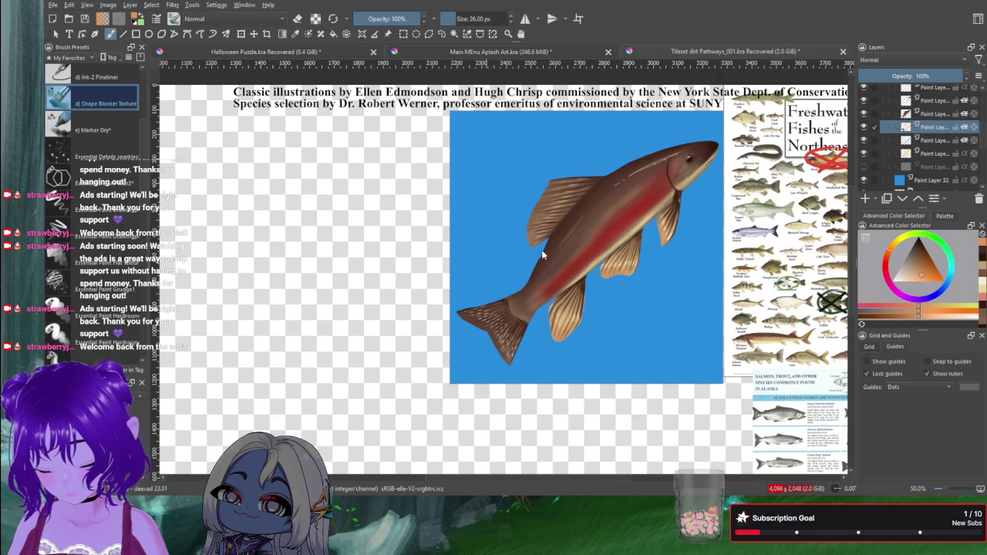
# Save the painting, collapse Group 118, and hide the reference poster and blue background layers.
pyautogui.hotkey('ctrl', 's')
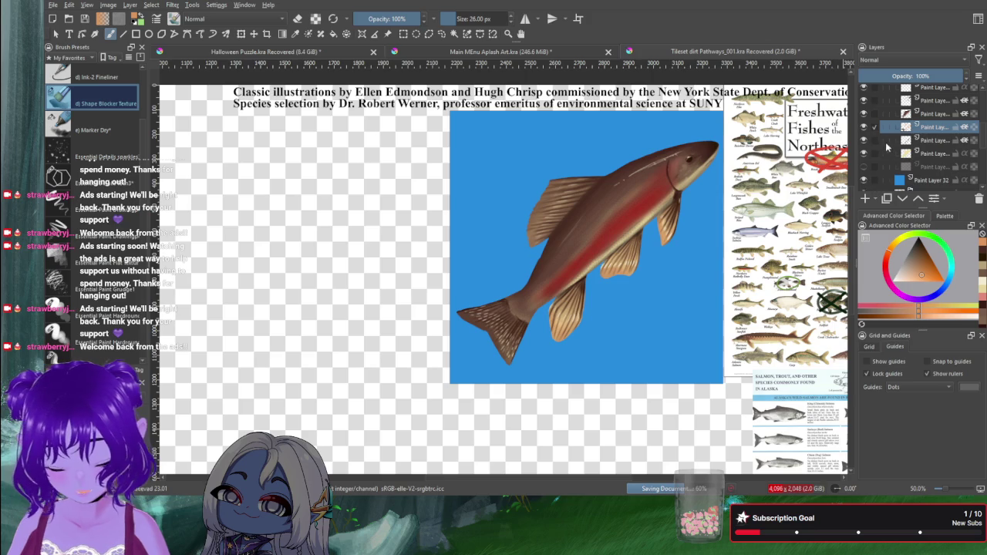
pyautogui.scroll(1, 881, 132)
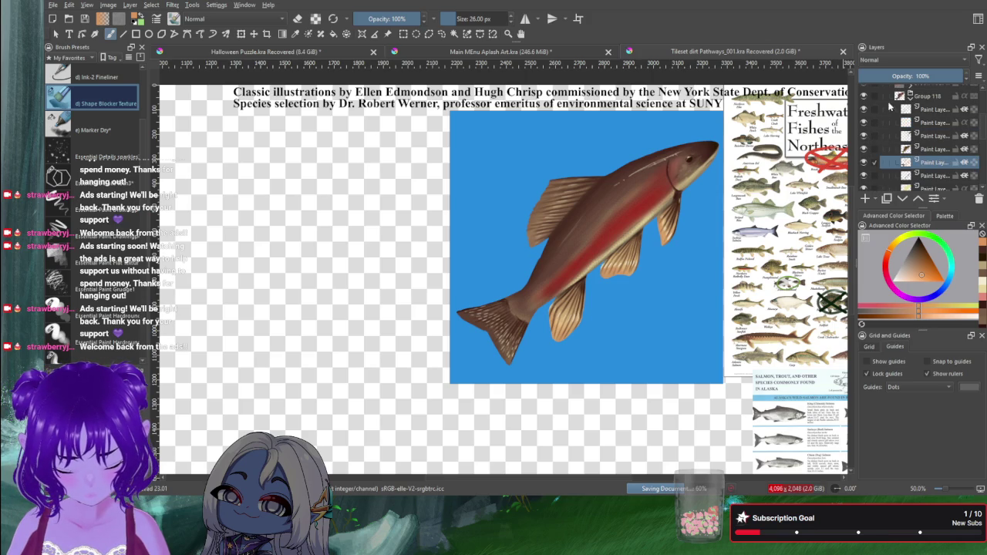
pyautogui.click(912, 98)
pyautogui.click(865, 122)
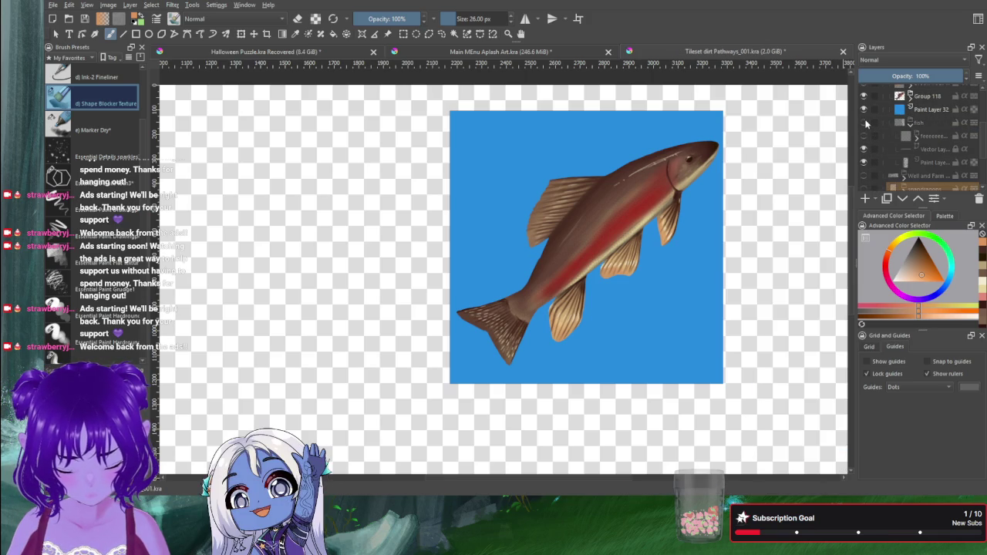
pyautogui.click(862, 110)
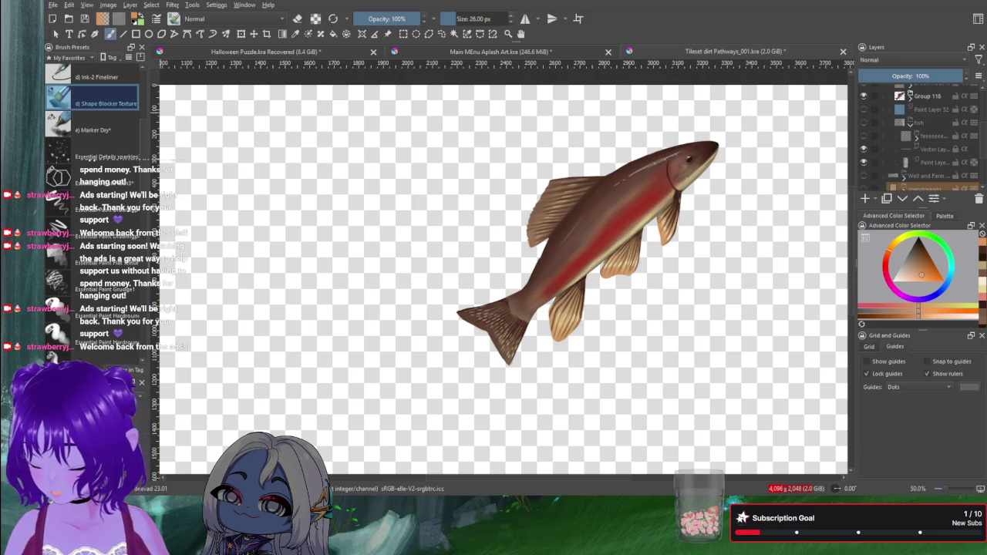
# Export the lone fish image and rename Group 118 after the longnose sucker.
pyautogui.hotkey('ctrl', 'e')
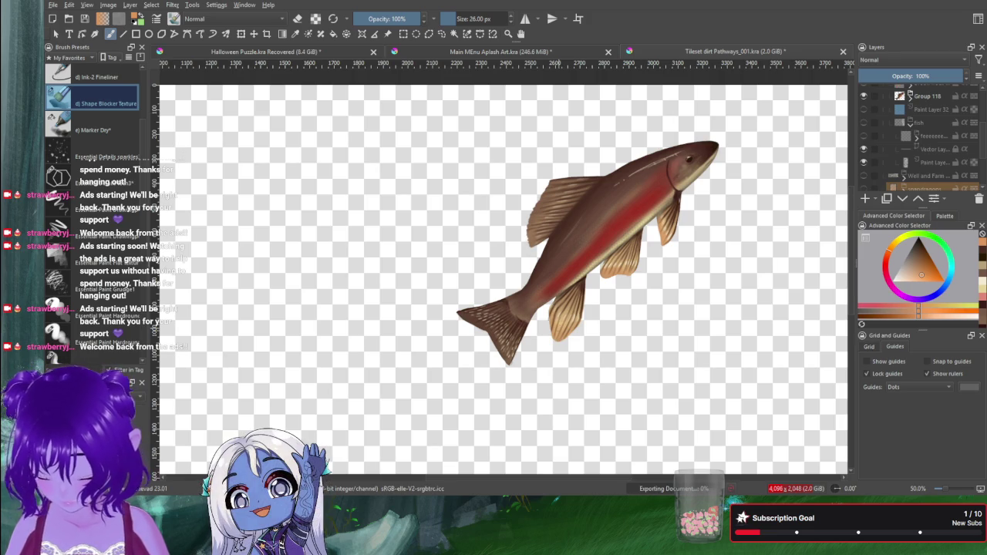
pyautogui.click(924, 96)
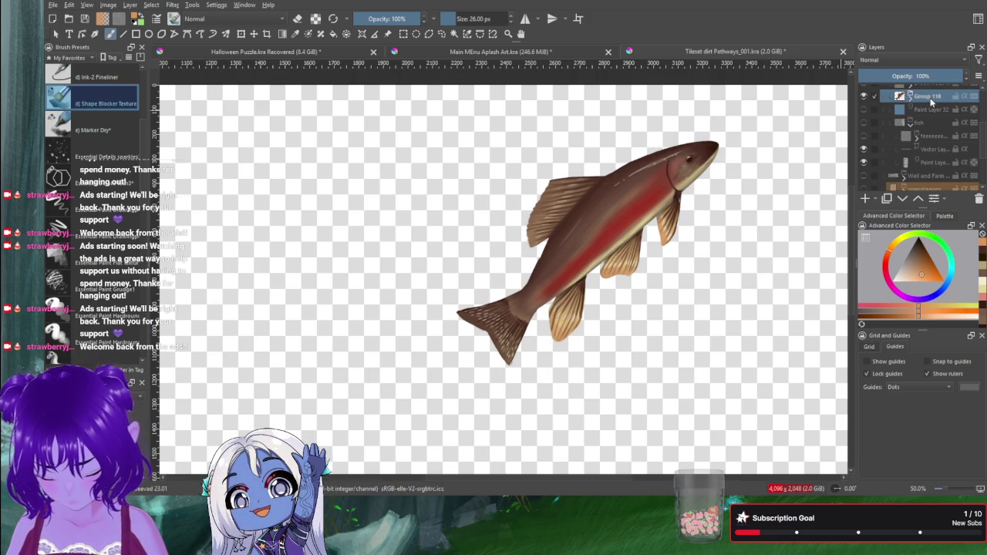
pyautogui.doubleClick(923, 97)
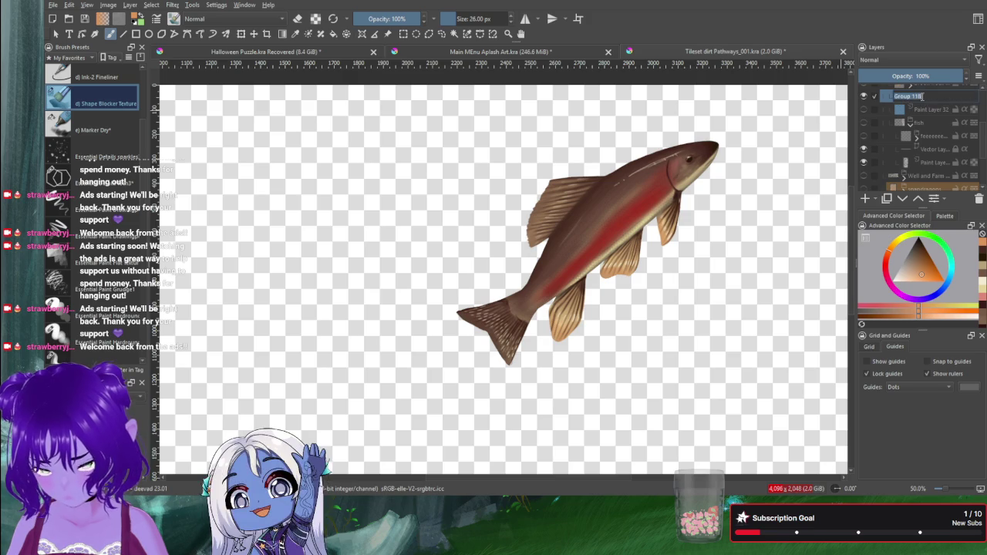
pyautogui.write('t')
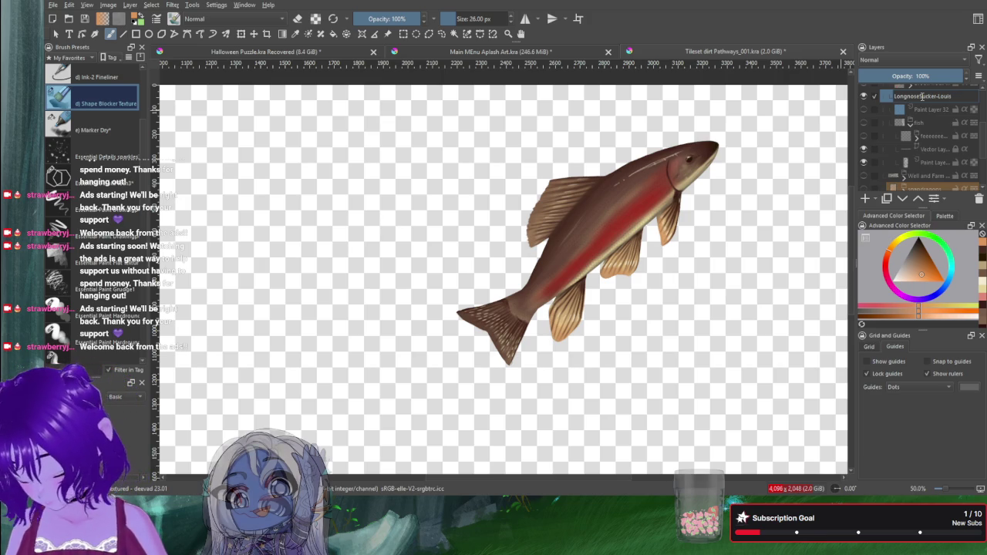
pyautogui.press('Return')
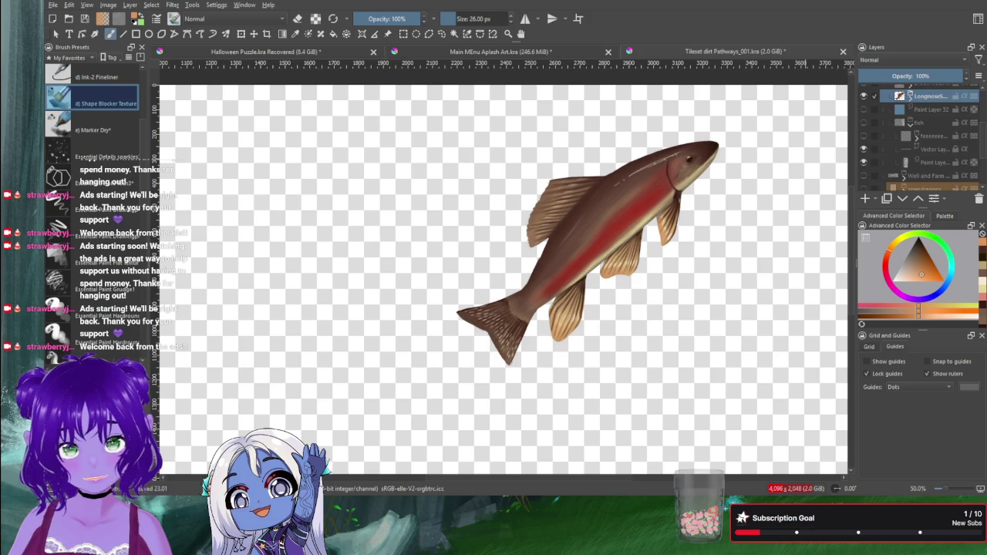
pyautogui.scroll(1, 627, 336)
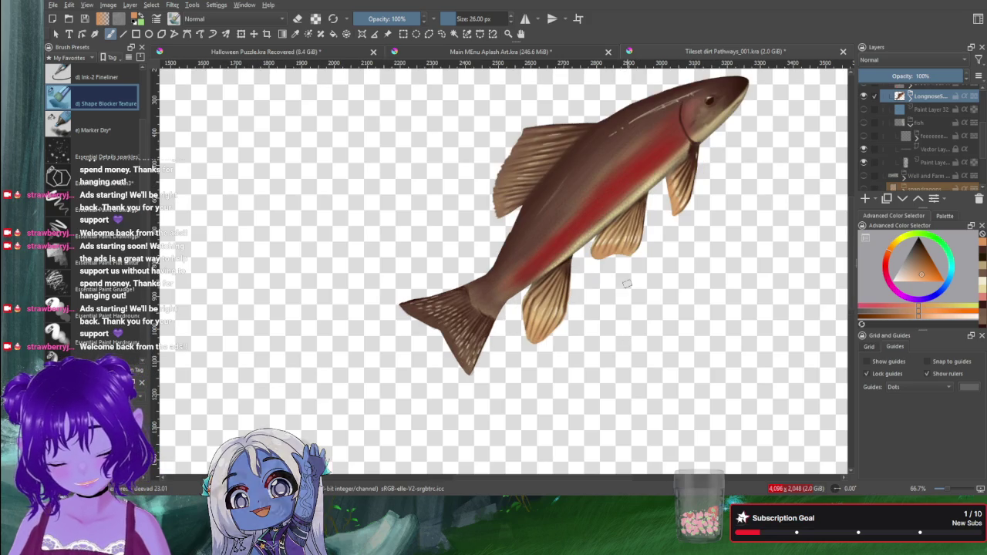